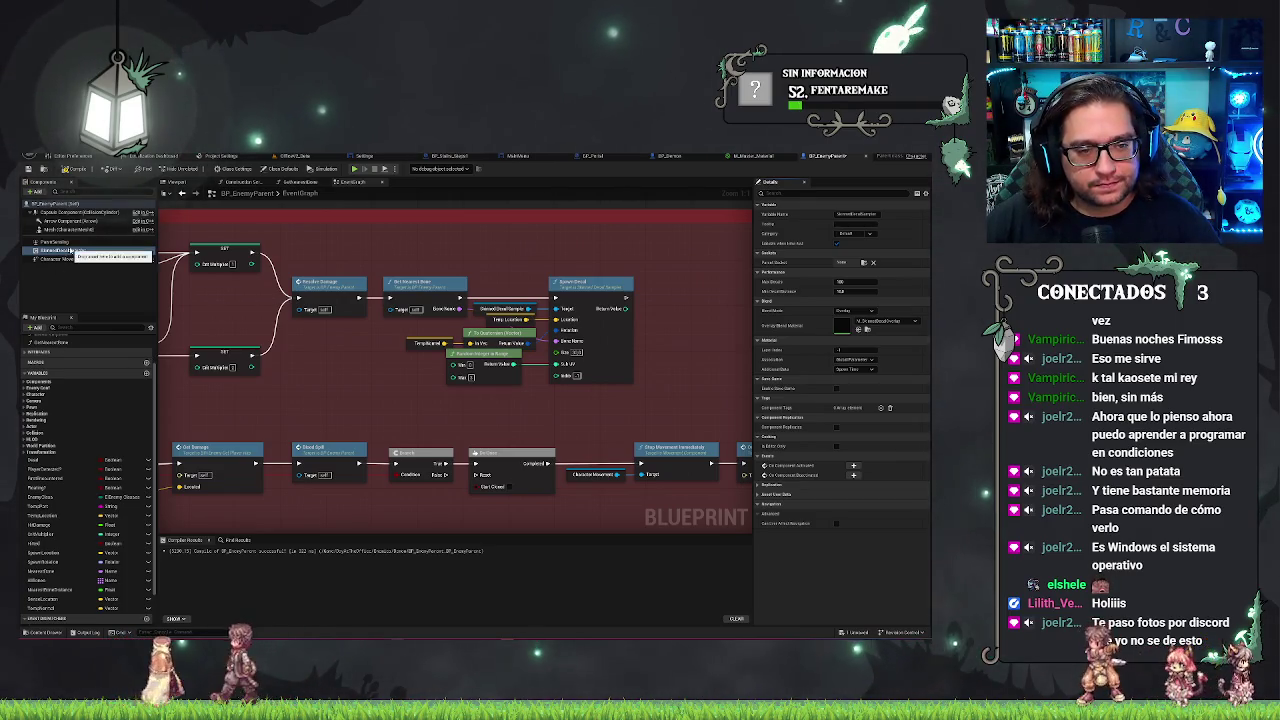
- Open and dismiss the context menu of the SkinnedDecalSampler component in BP_EnemyParent
right_click(62, 251)
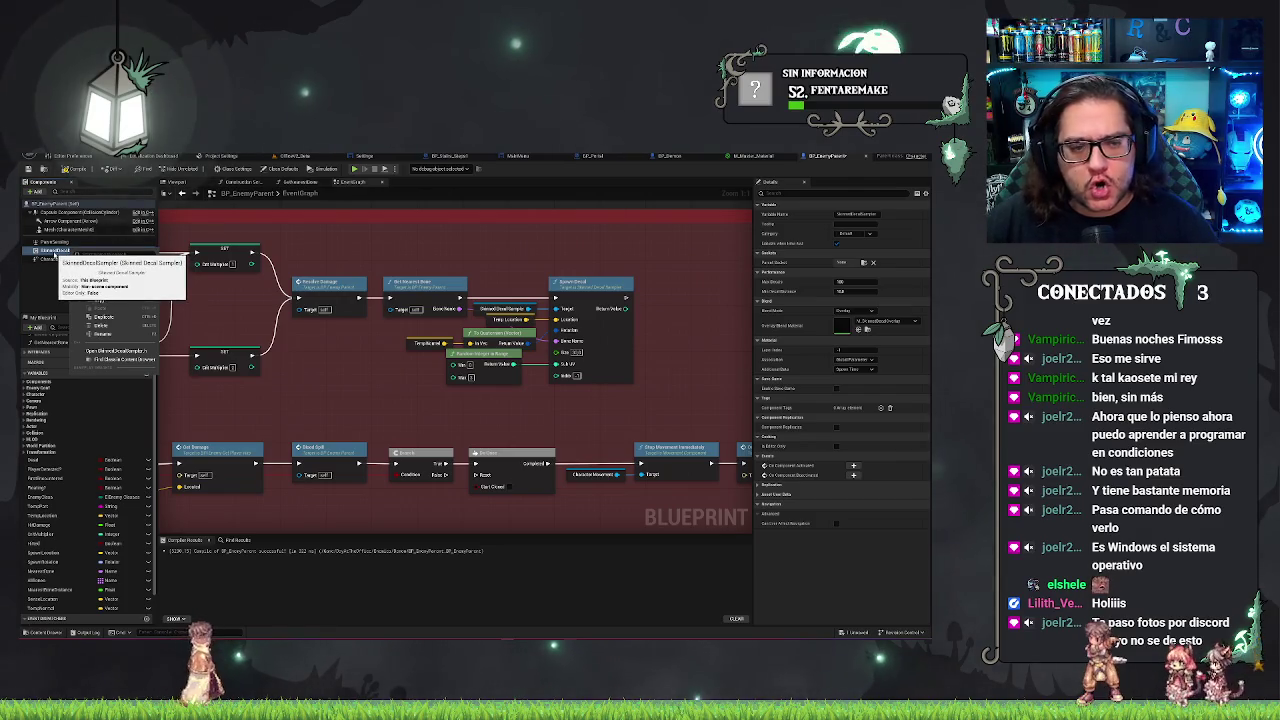
left_click(66, 254)
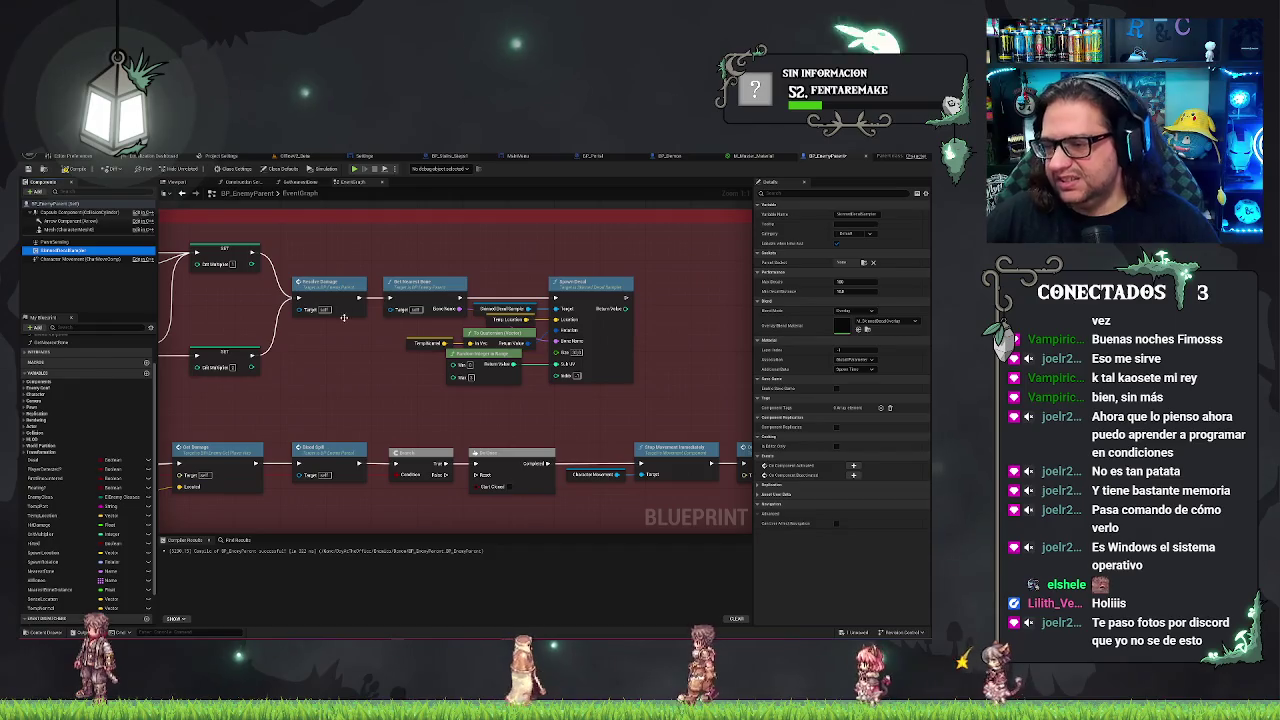
- On the OfficeV2 level, browse the AnimatedWoundDecal and WoundDecal folders, then open M_SkinnedDecalOverlay
left_click(300, 156)
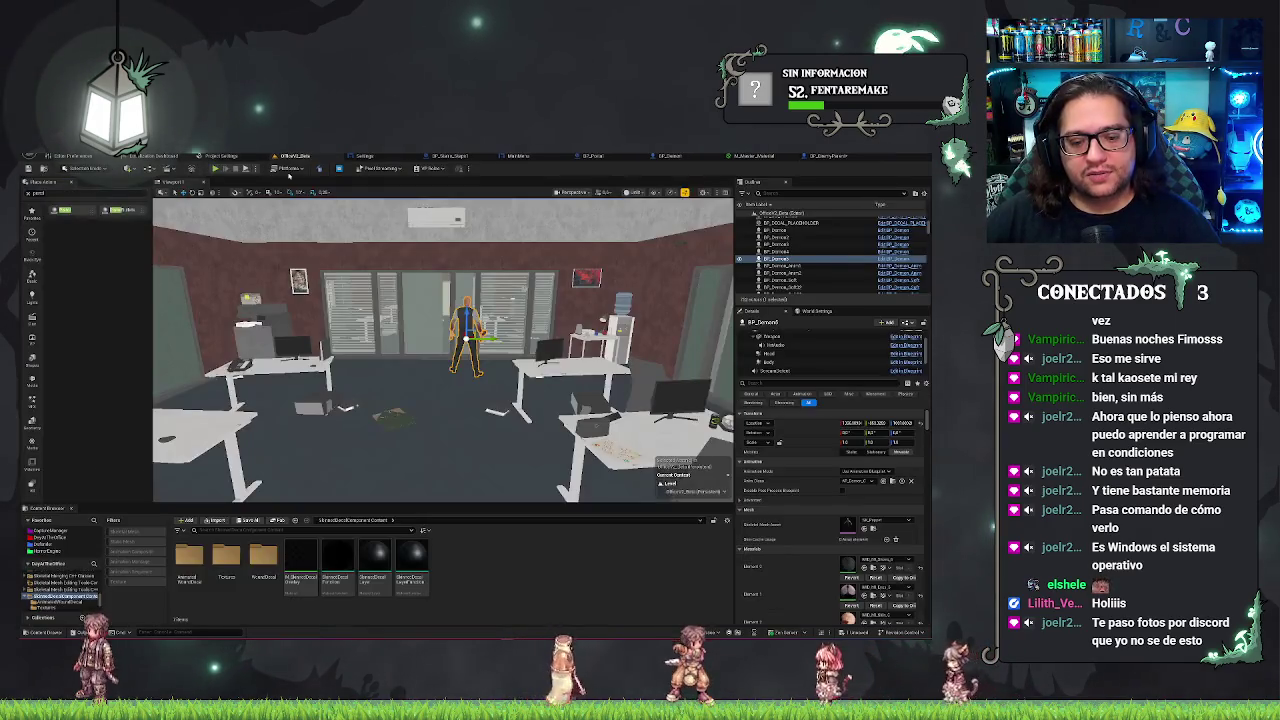
double_click(189, 560)
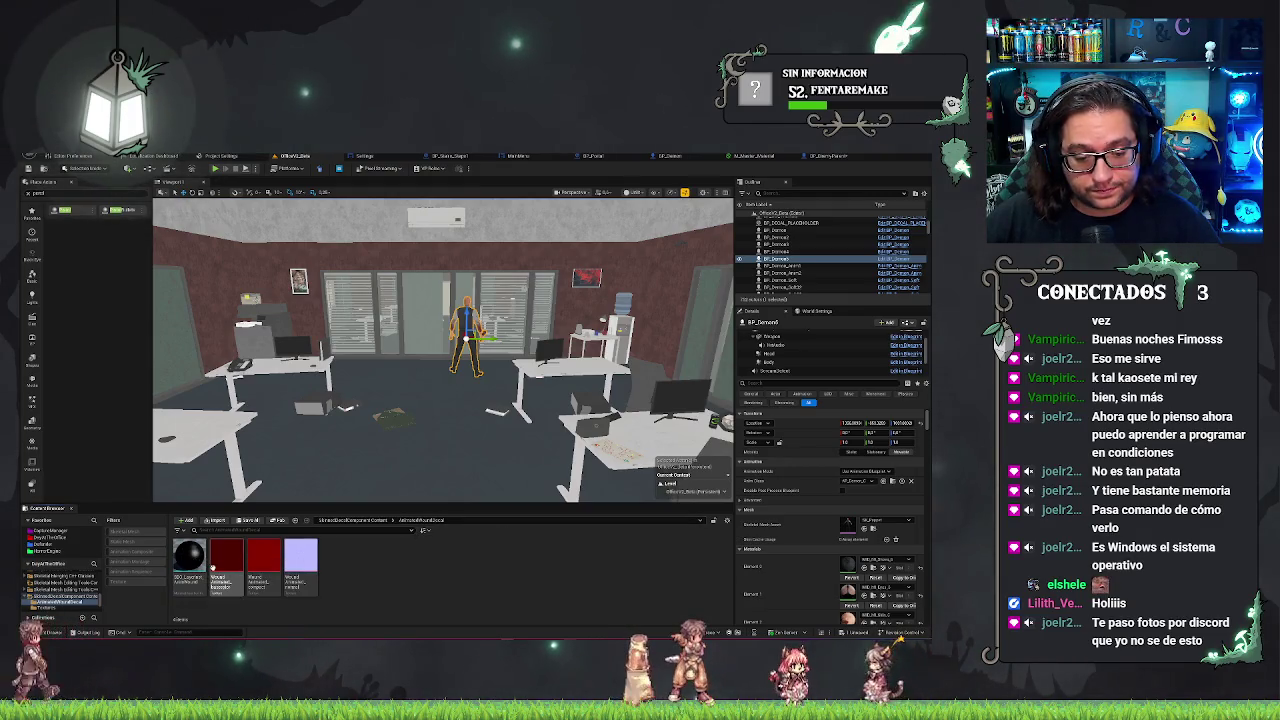
left_click(373, 521)
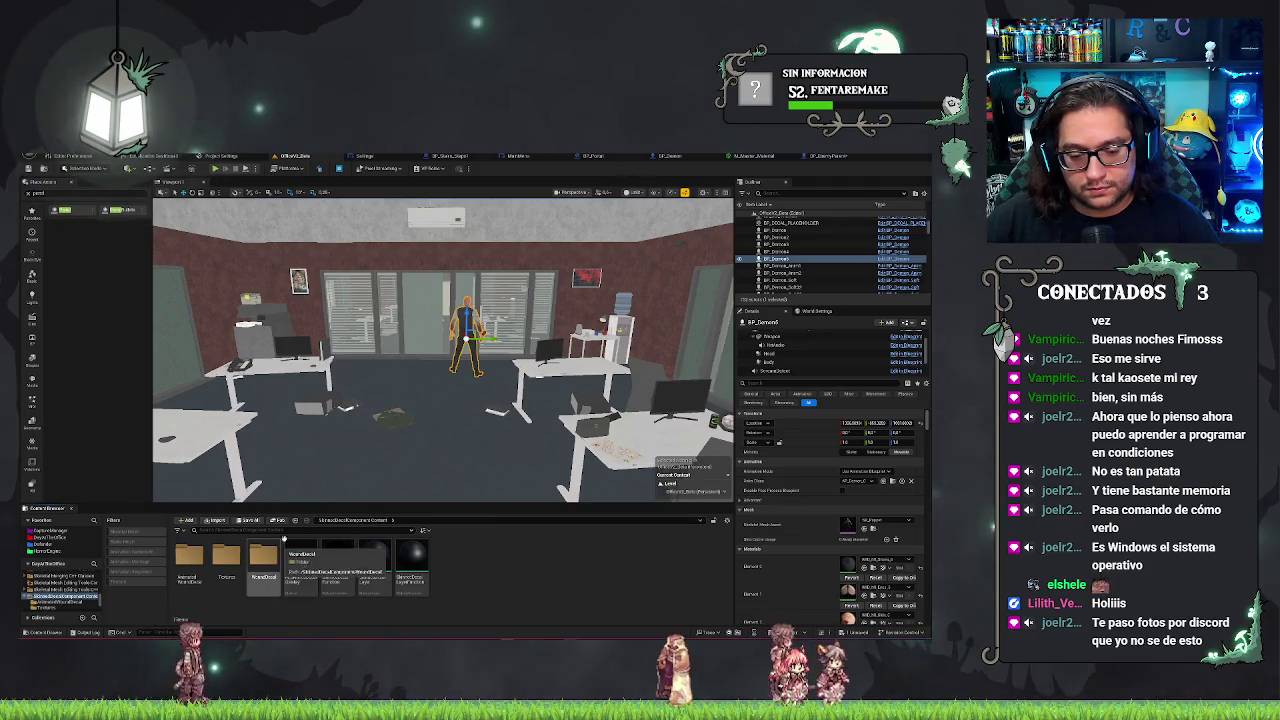
double_click(274, 562)
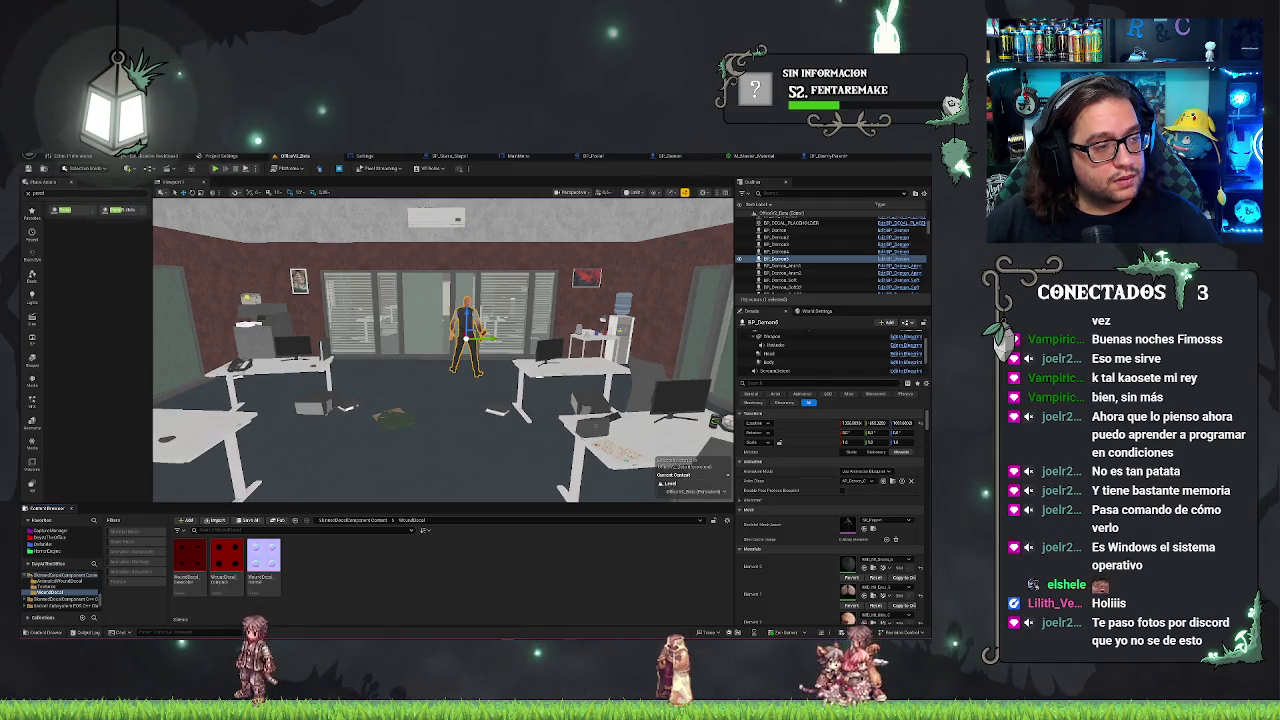
left_click(352, 520)
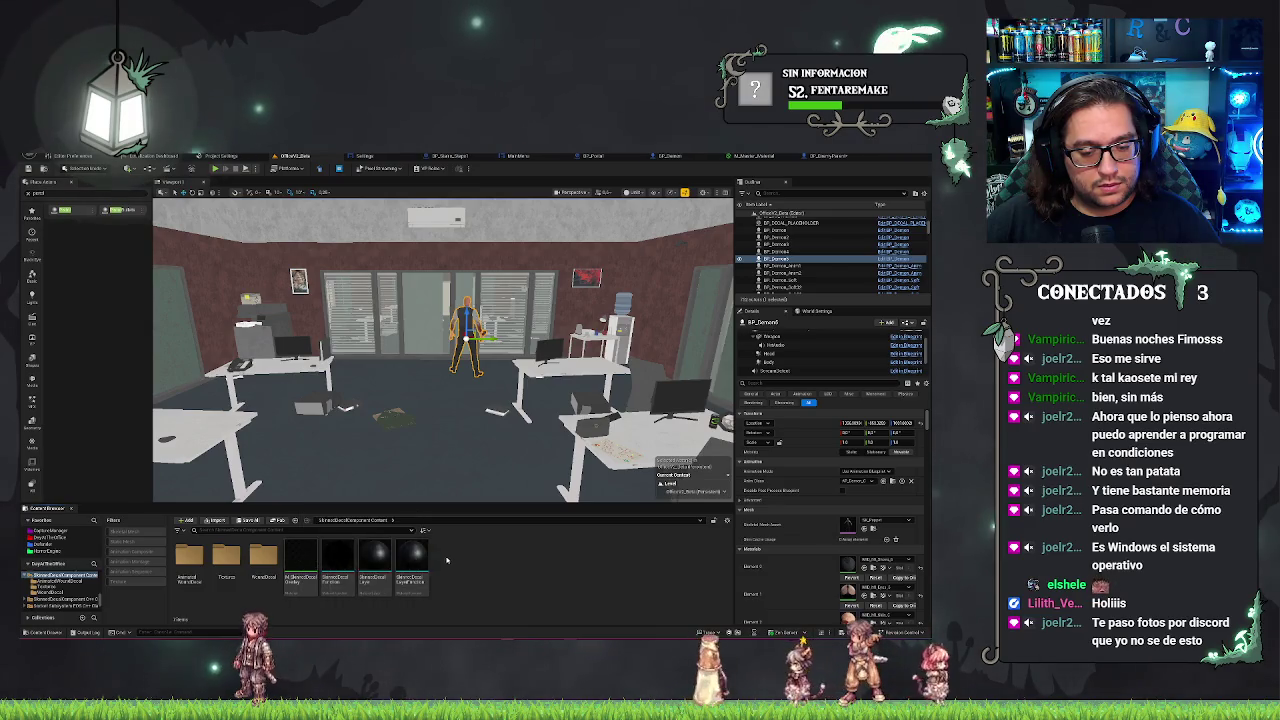
double_click(301, 560)
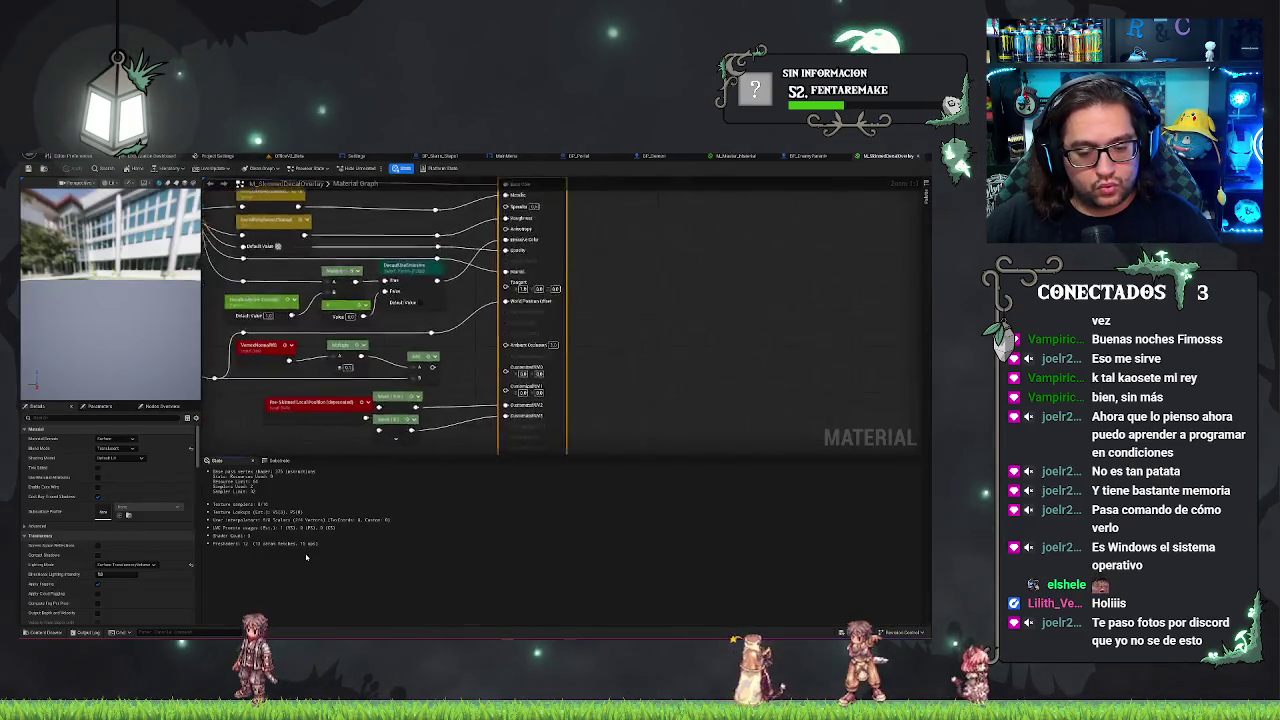
- Pan M_SkinnedDecalOverlay's graph to the SceneTexture and output nodes, view its Parameters, then return to BP_EnemyParent
mouse_move(612, 284)
left_mouse_down()
mouse_move(660, 393)
mouse_move(755, 301)
left_mouse_up()
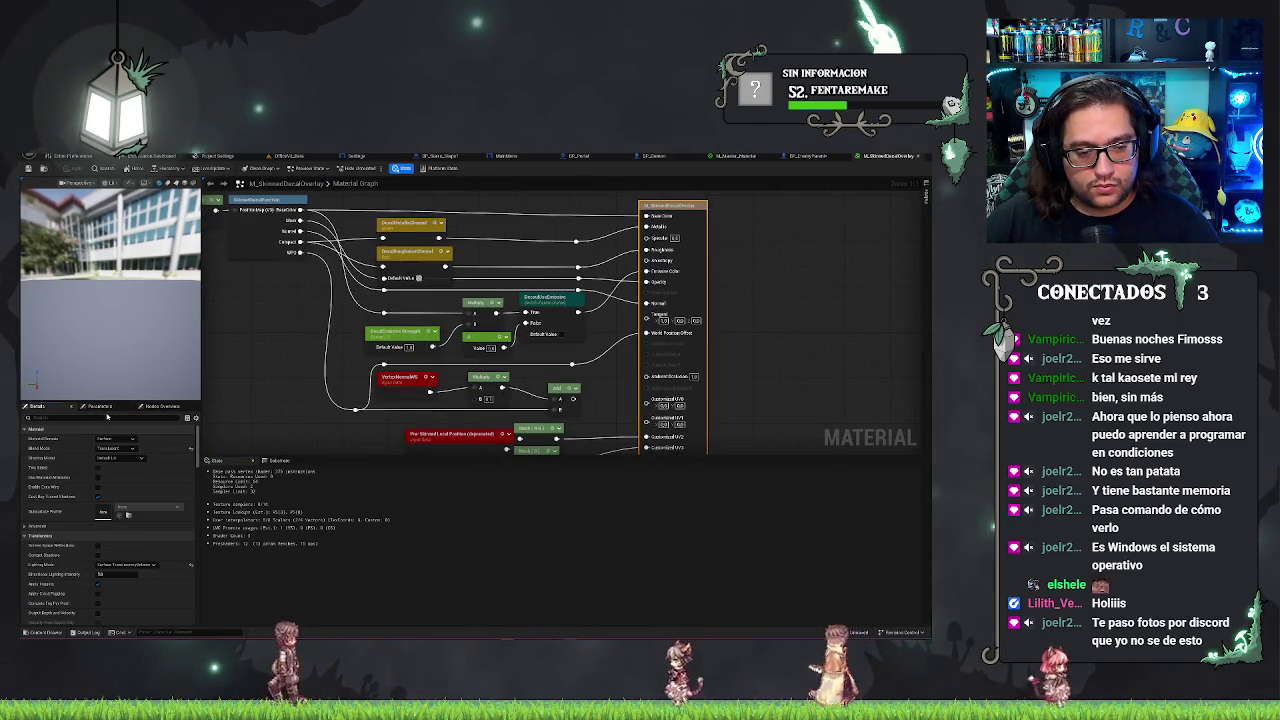
left_click(100, 407)
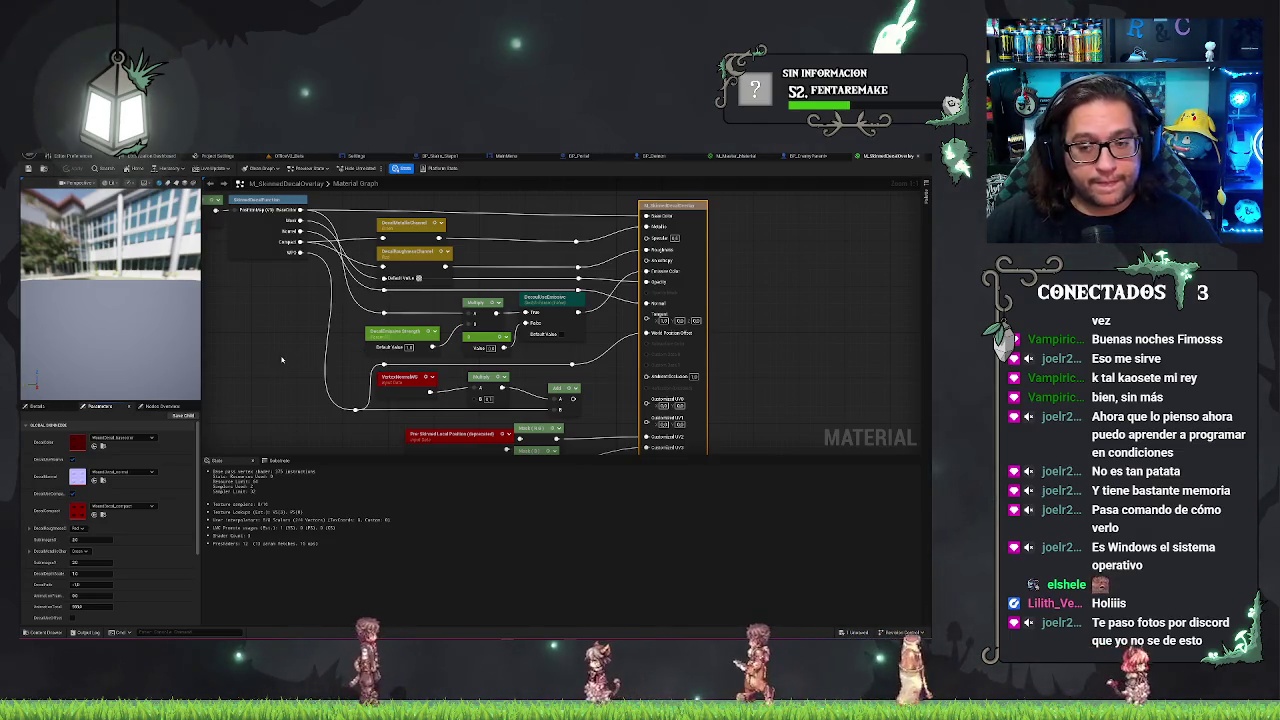
mouse_move(282, 360)
left_mouse_down()
mouse_move(320, 372)
mouse_move(296, 354)
left_mouse_up()
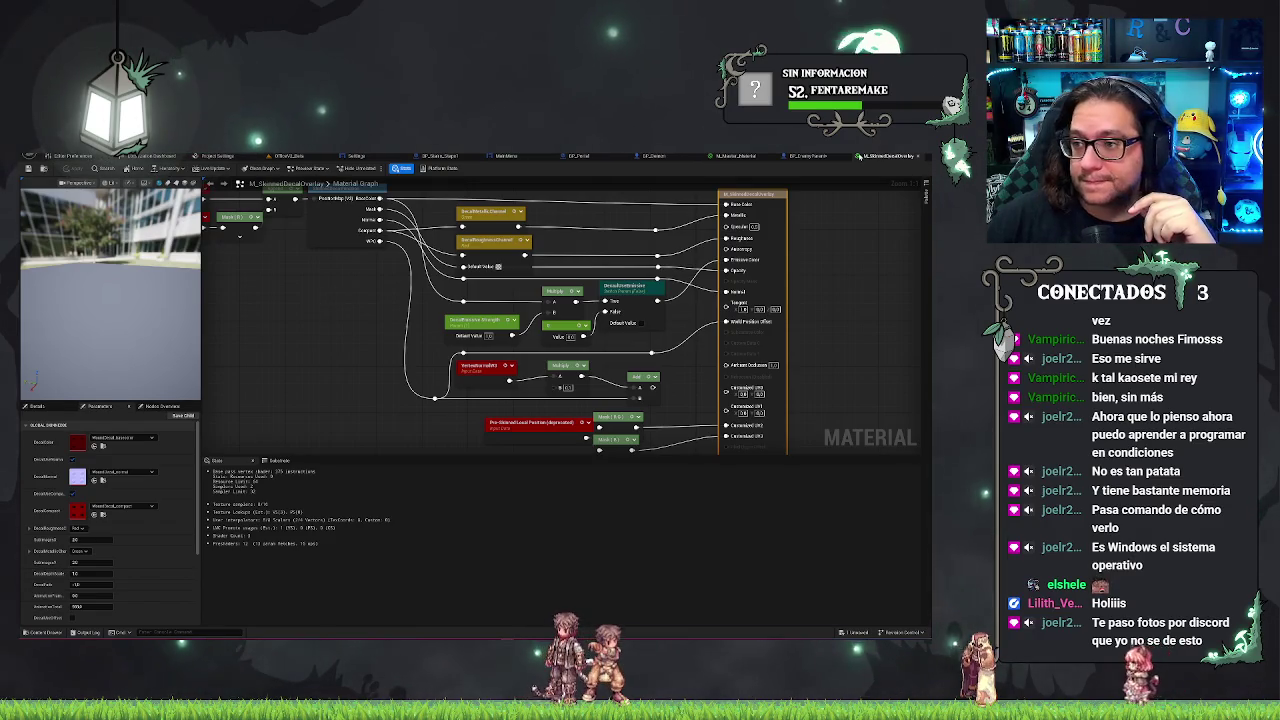
mouse_move(600, 300)
left_mouse_down()
mouse_move(586, 333)
mouse_move(600, 338)
mouse_move(745, 338)
left_mouse_up()
left_click_drag(777, 289, 574, 310)
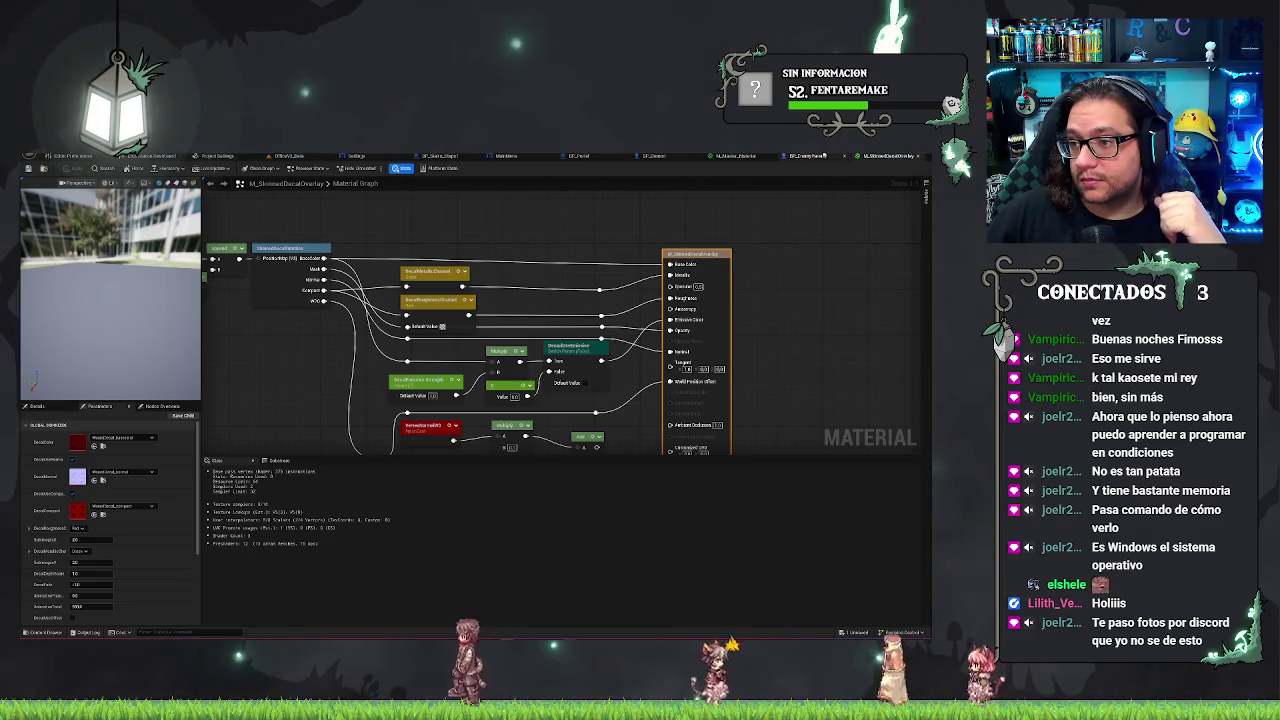
left_click(812, 156)
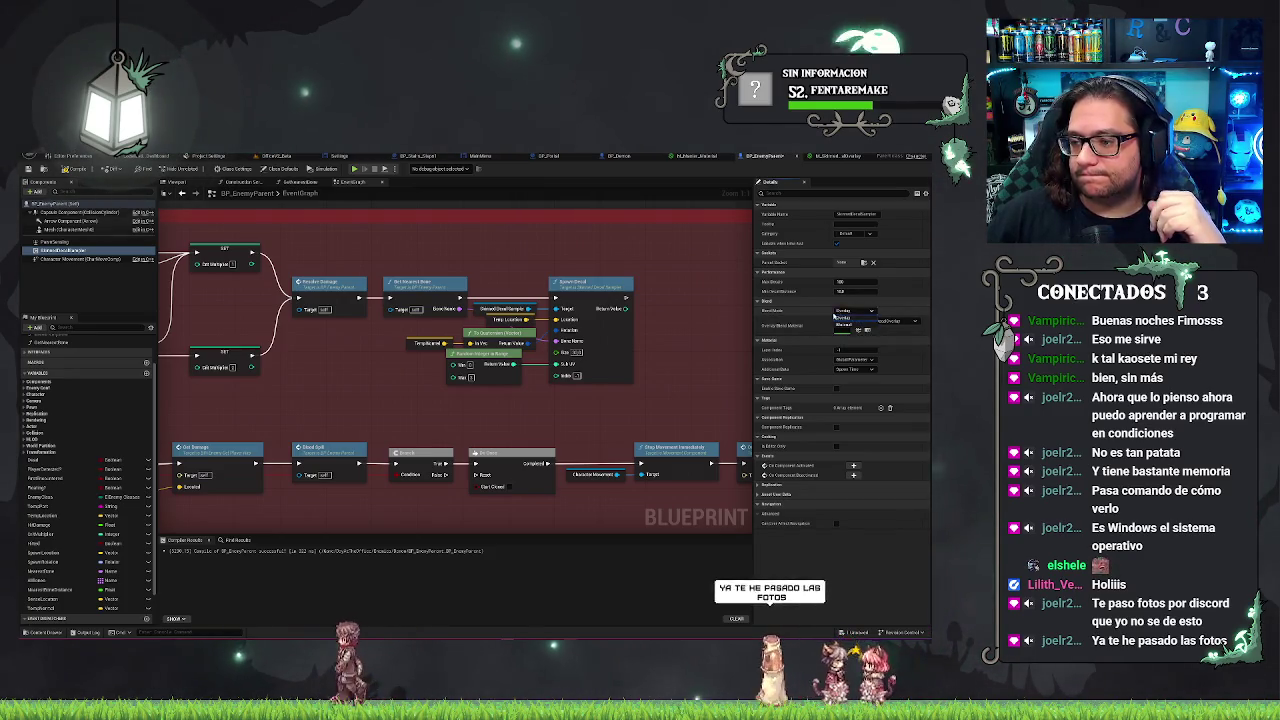
- Nudge the BP_EnemyParent graph view, then switch to the OfficeV2 level tab
left_click_drag(619, 328, 607, 325)
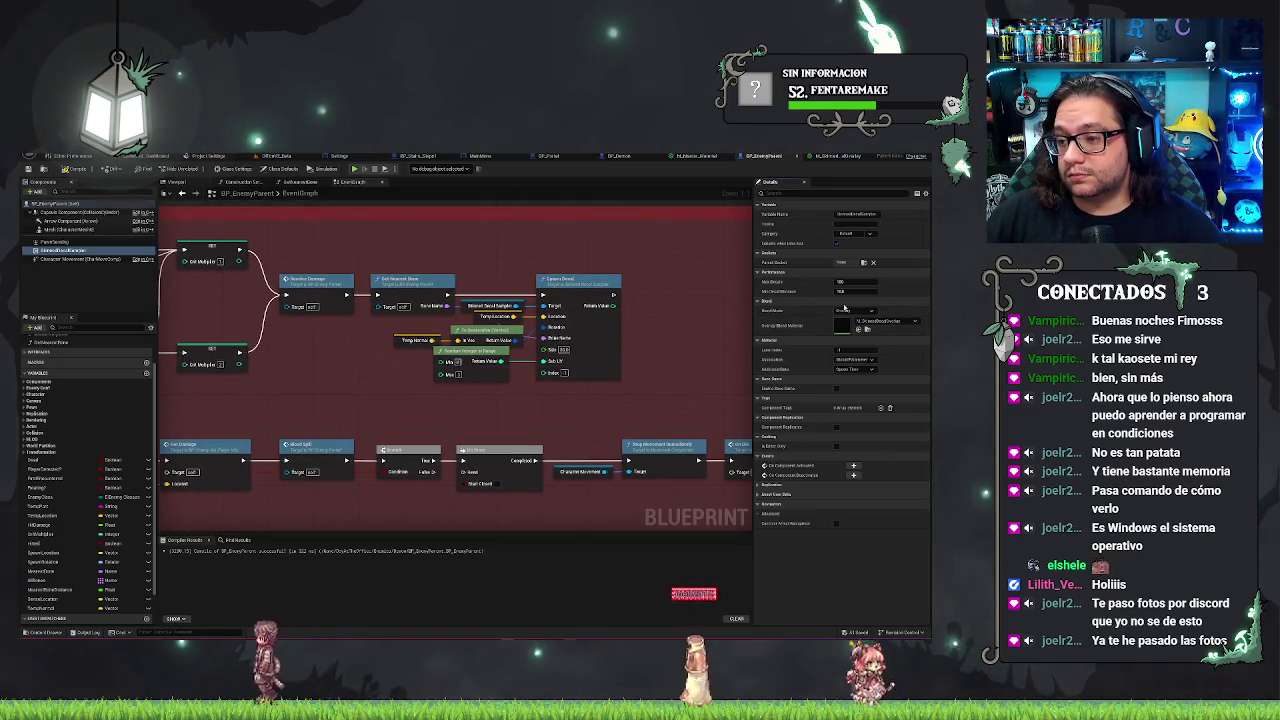
left_click_drag(712, 291, 691, 284)
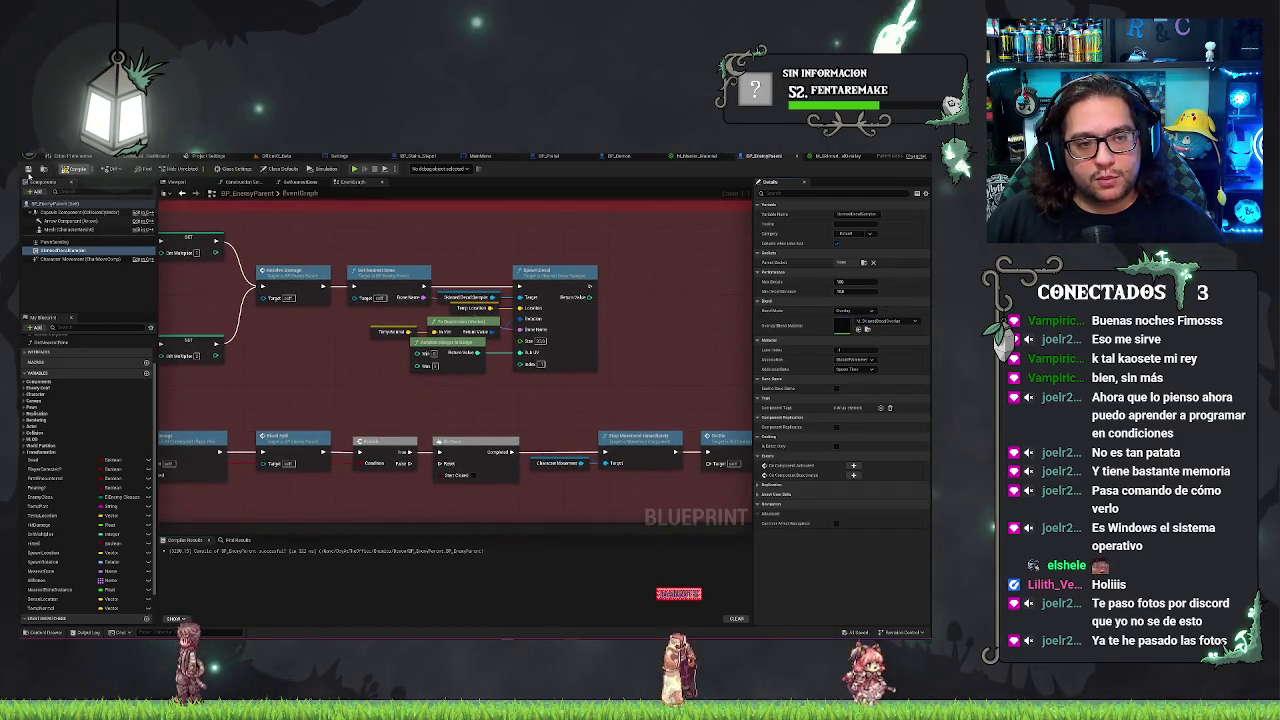
left_click(276, 156)
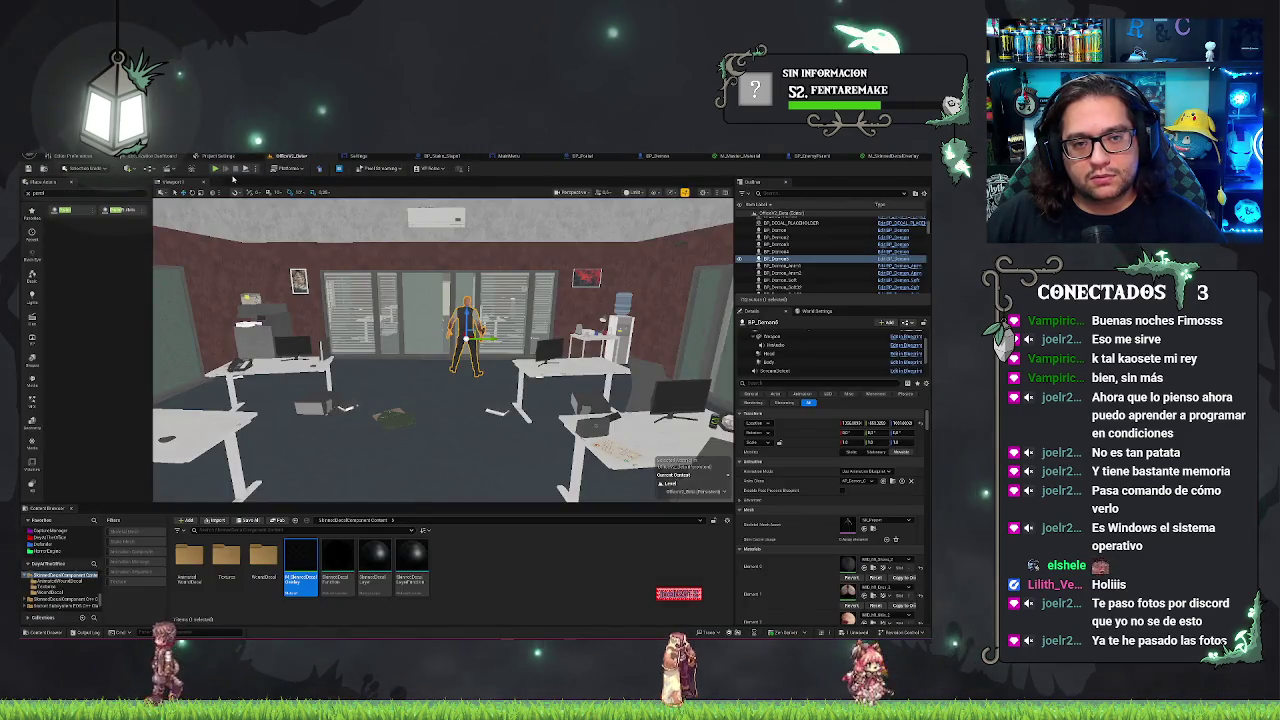
- Save the office project's modified packages
key("ctrl+s")
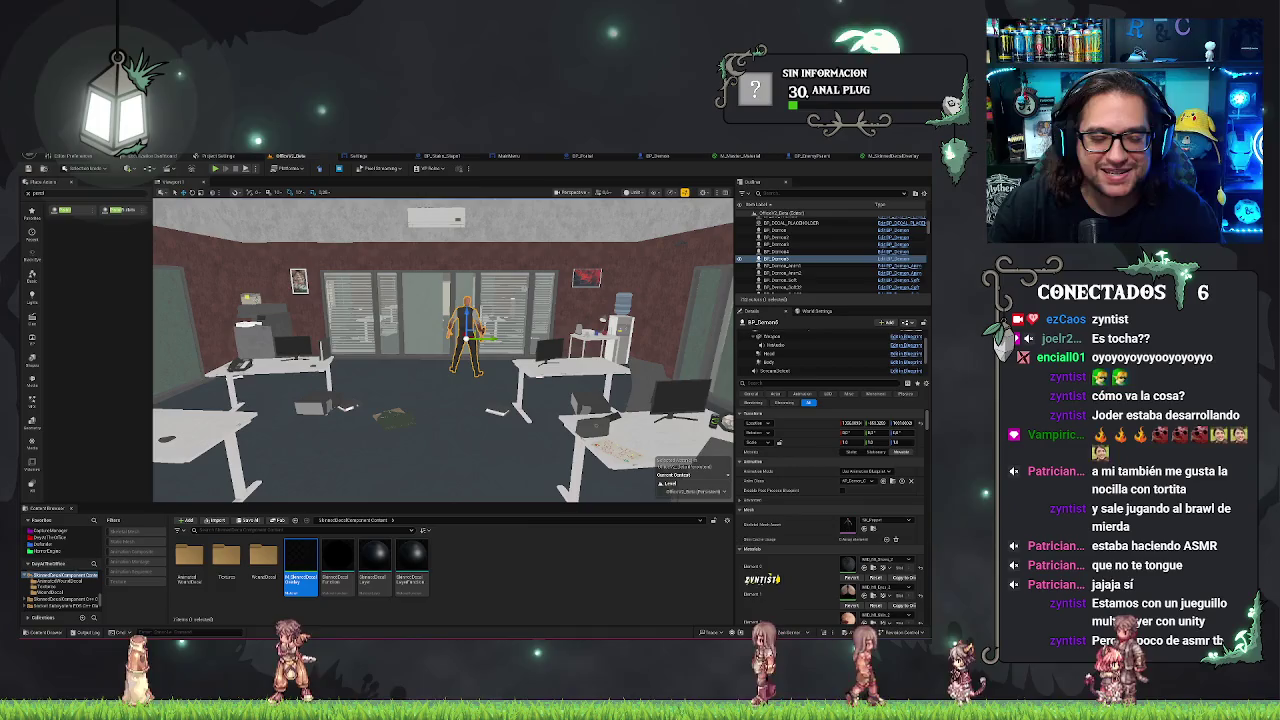
- Playtest the office level in the editor, shoot the enemy dead, then end the session
key("f")
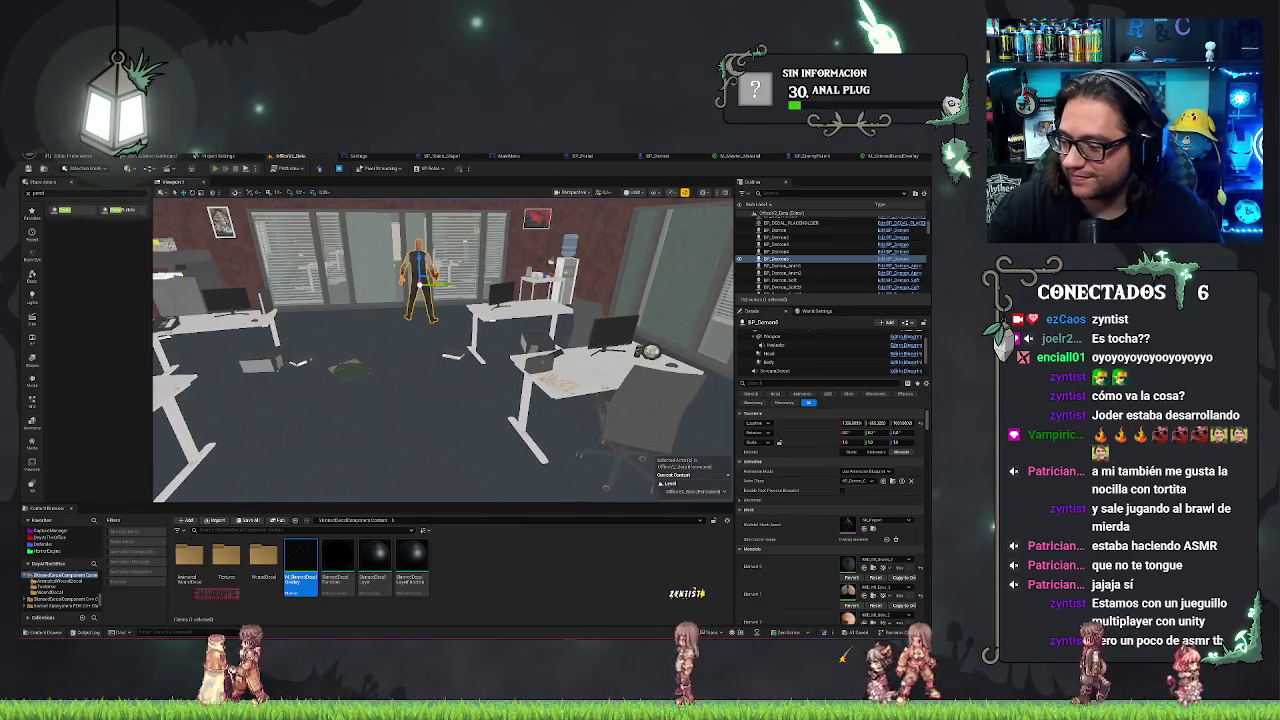
key("alt+p")
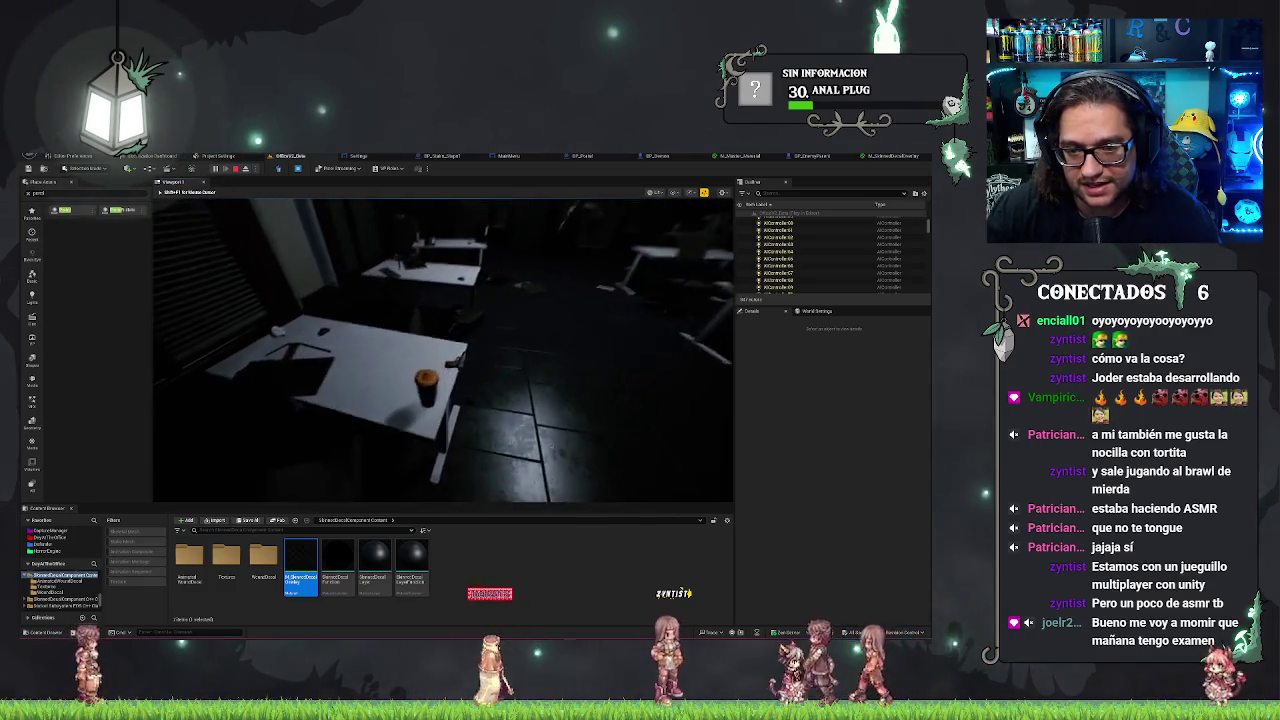
key("e")
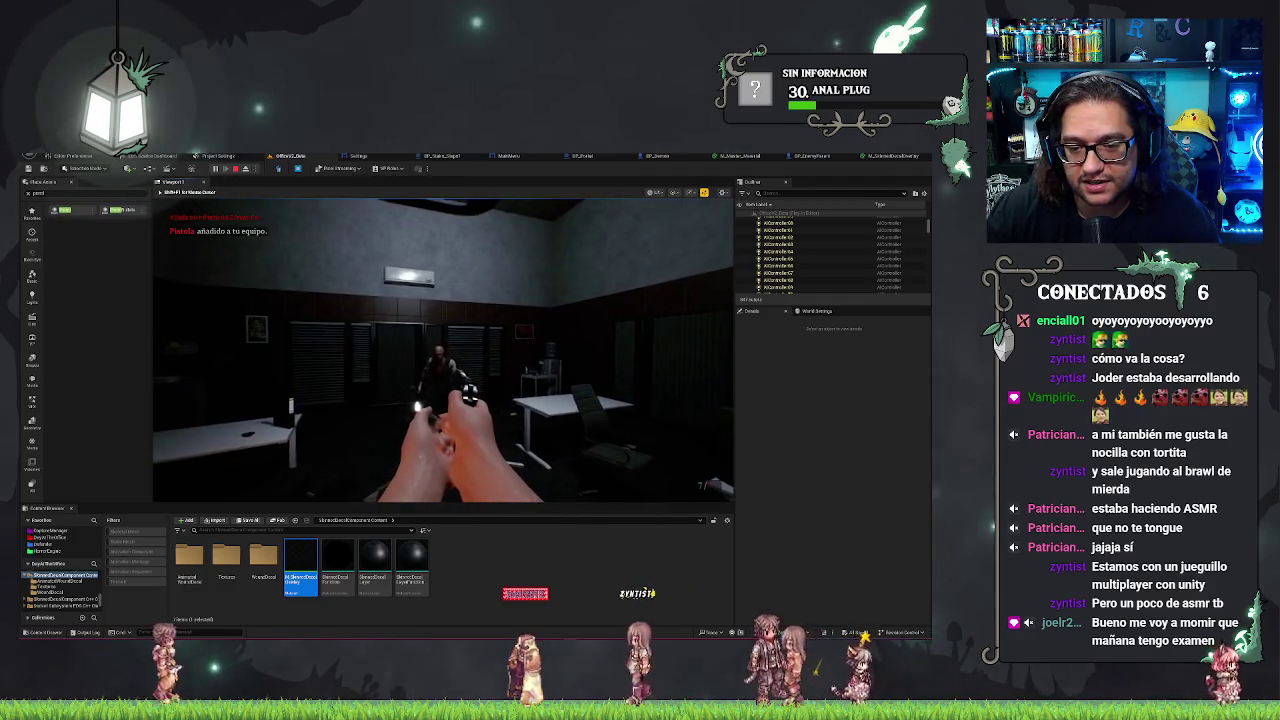
left_click(443, 349)
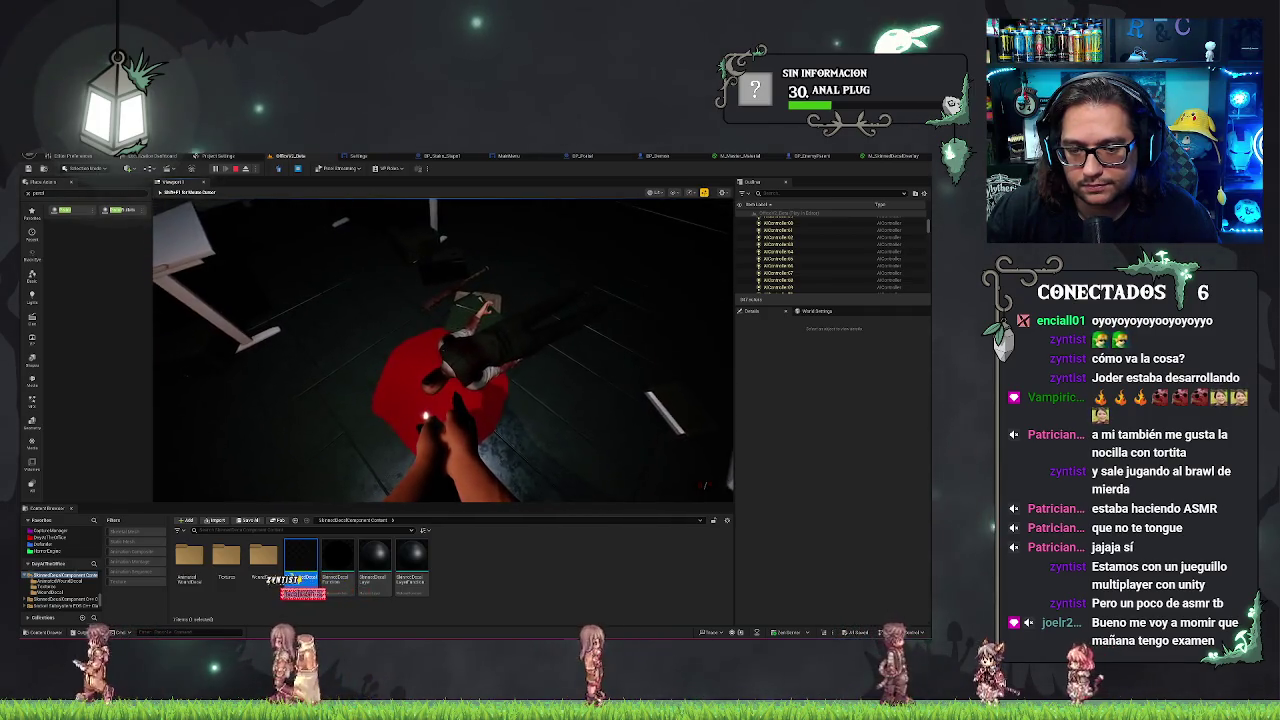
key("Escape")
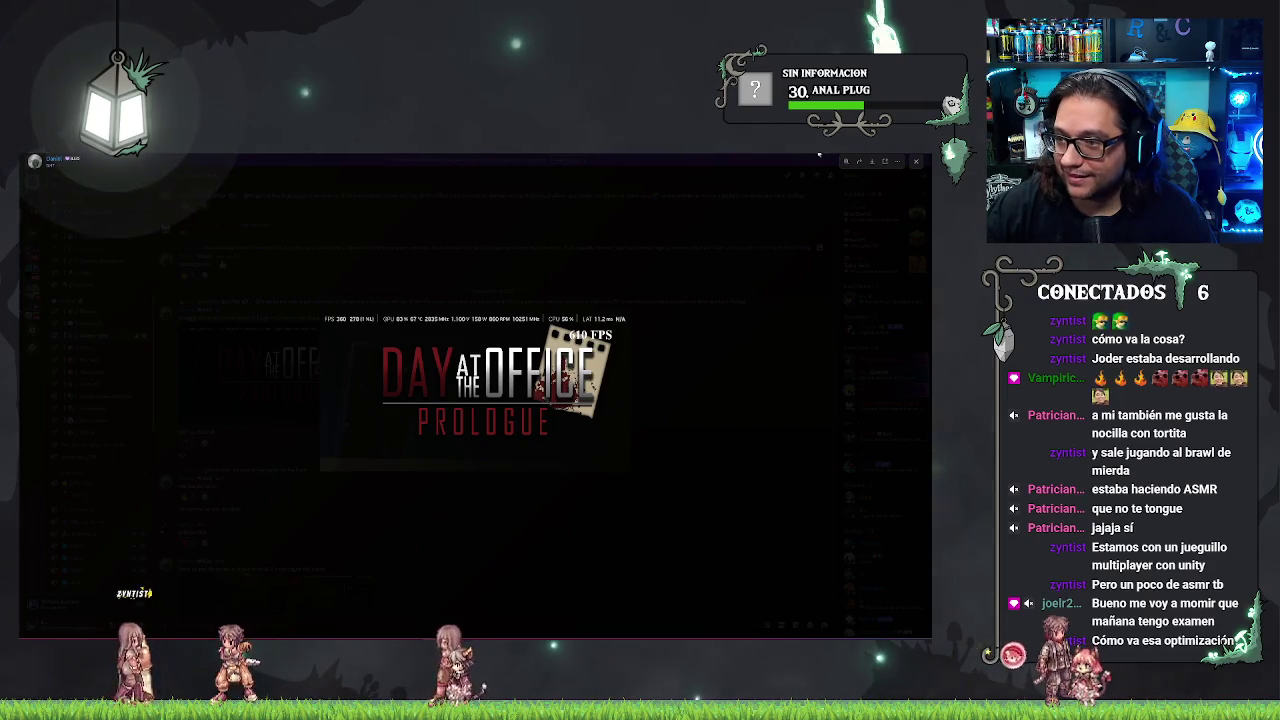
- Drag the Day at the Office window down-left and switch to the browser showing Day at the office.mp4
left_click_drag(280, 162, 280, 327)
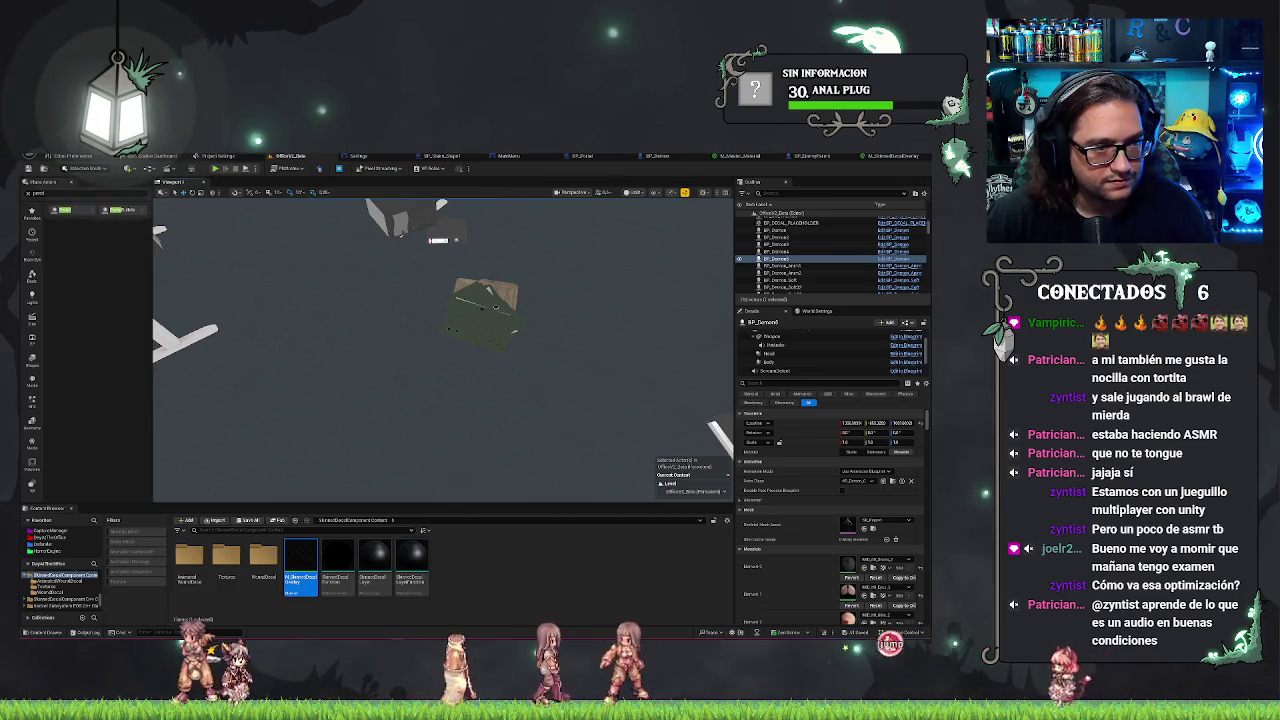
key("alt+Tab")
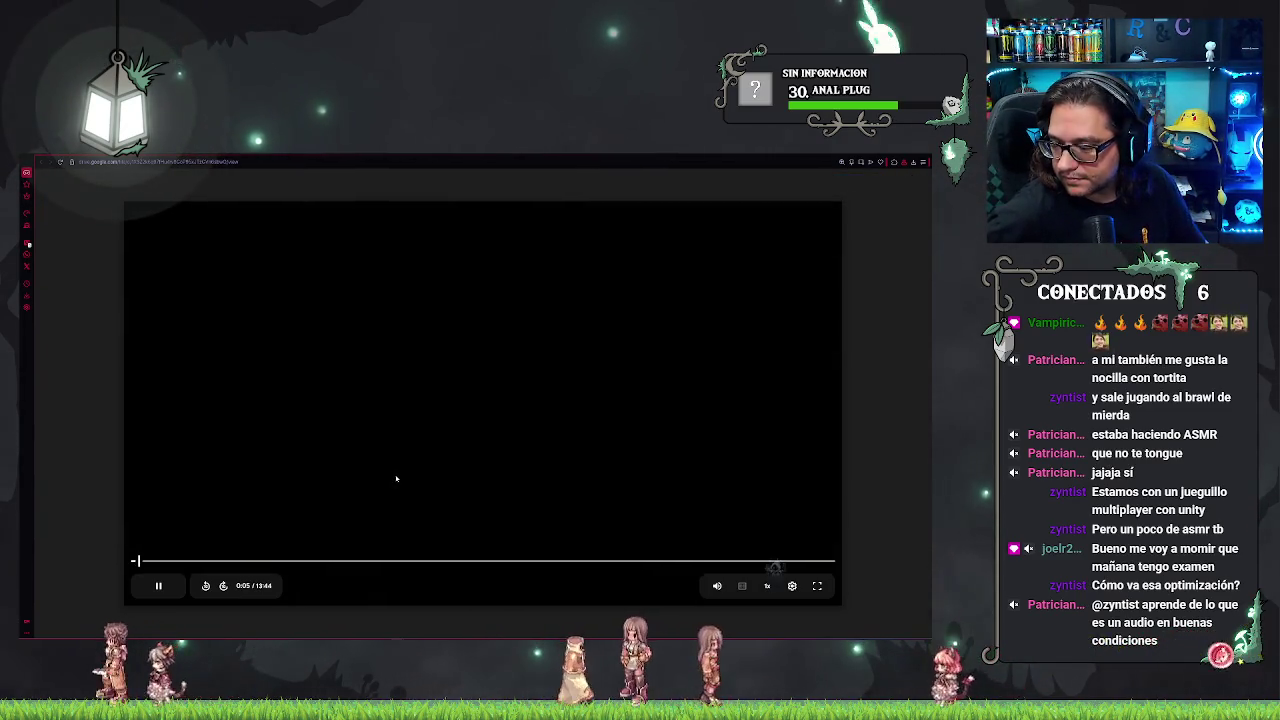
- Let the Day at the office.mp4 recording run until the Opciones del Juego screen
left_click(158, 587)
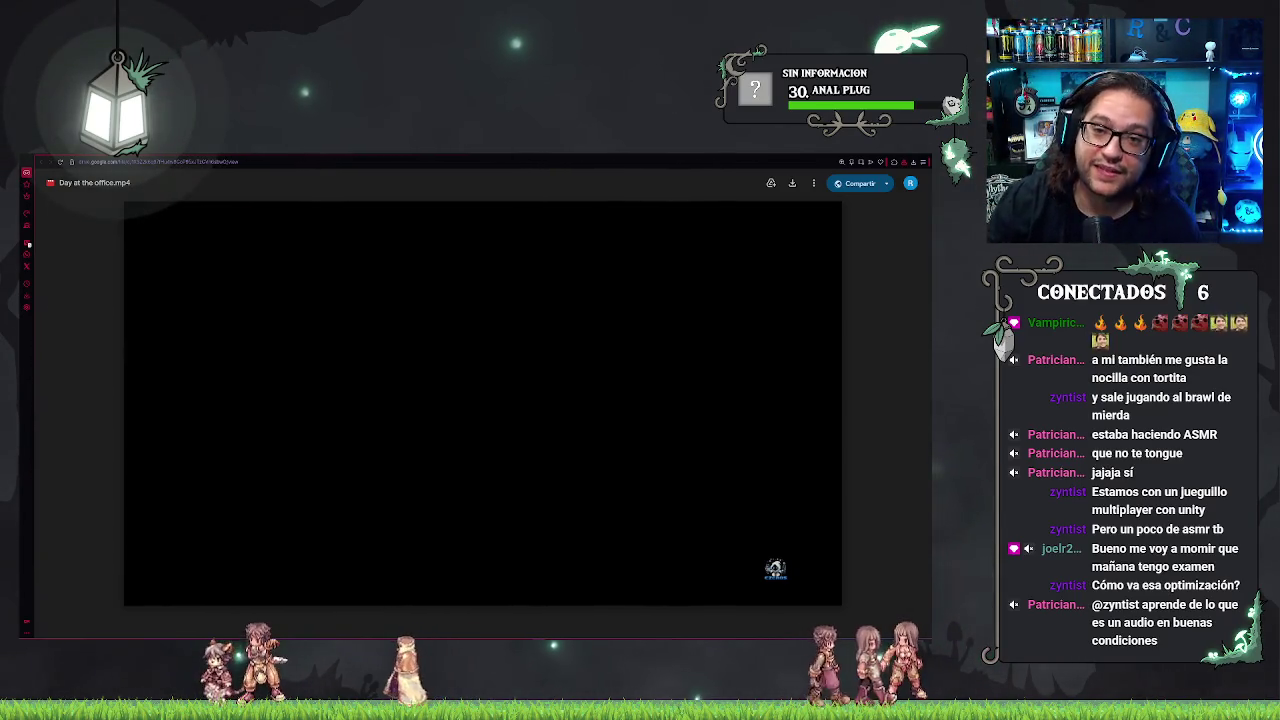
mouse_move(589, 372)
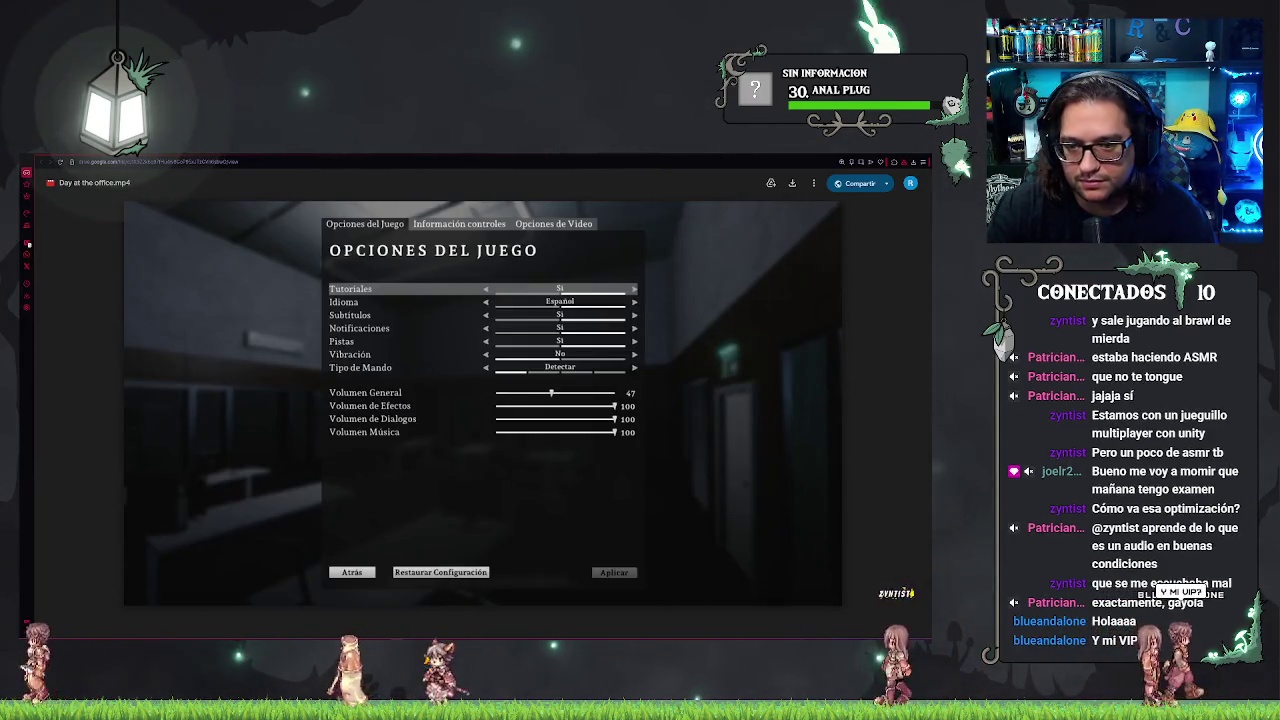
- Pause the recording on Opciones de Video, then let it continue into office gameplay at 0:35
left_click(695, 452)
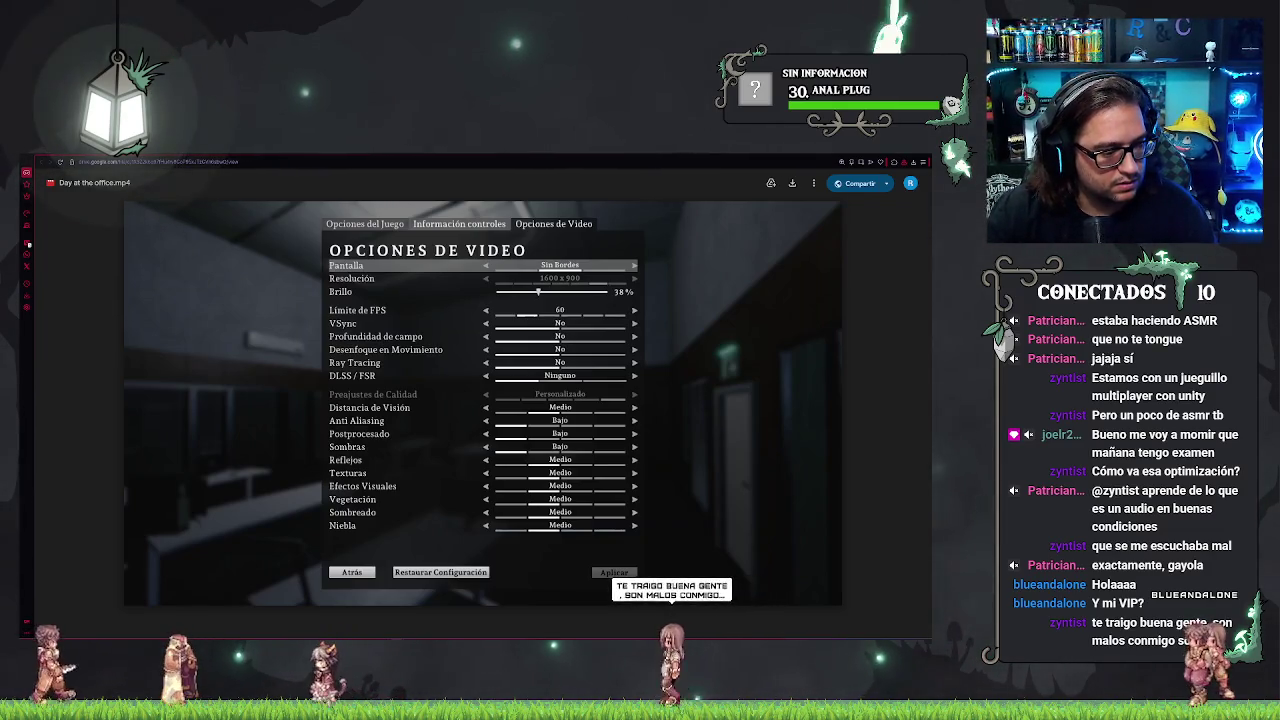
mouse_move(480, 400)
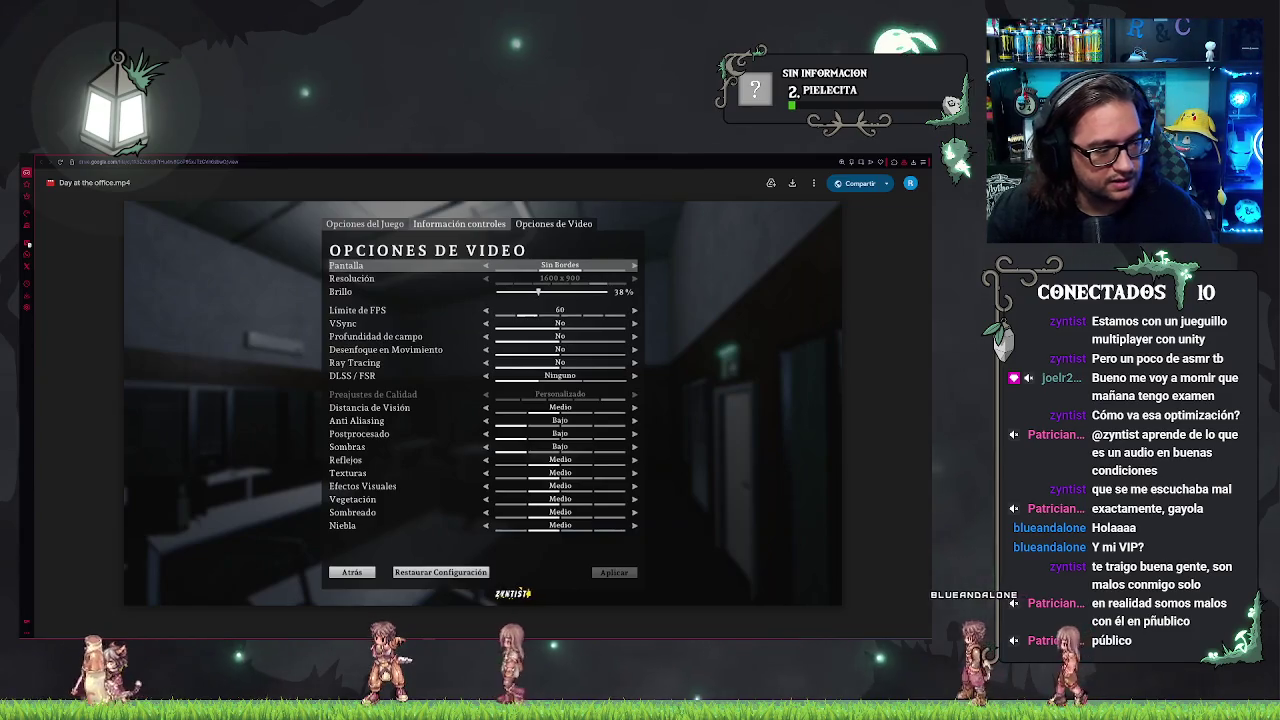
mouse_move(645, 362)
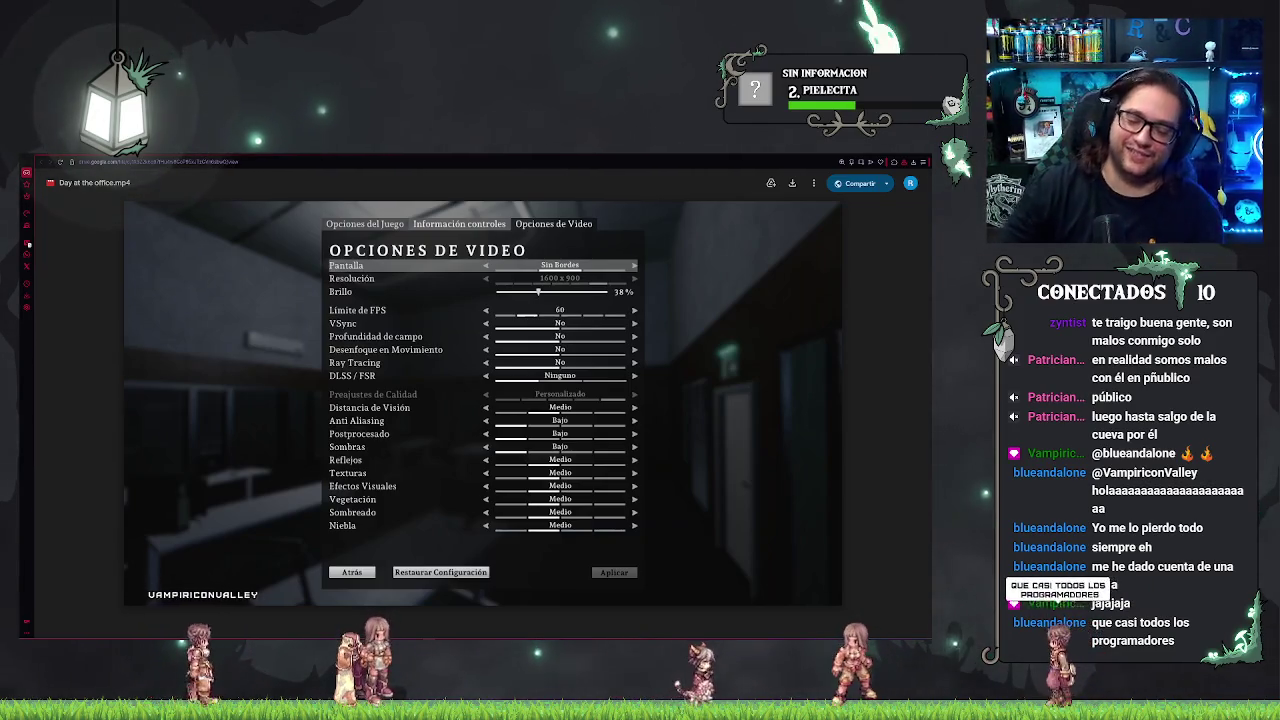
mouse_move(600, 464)
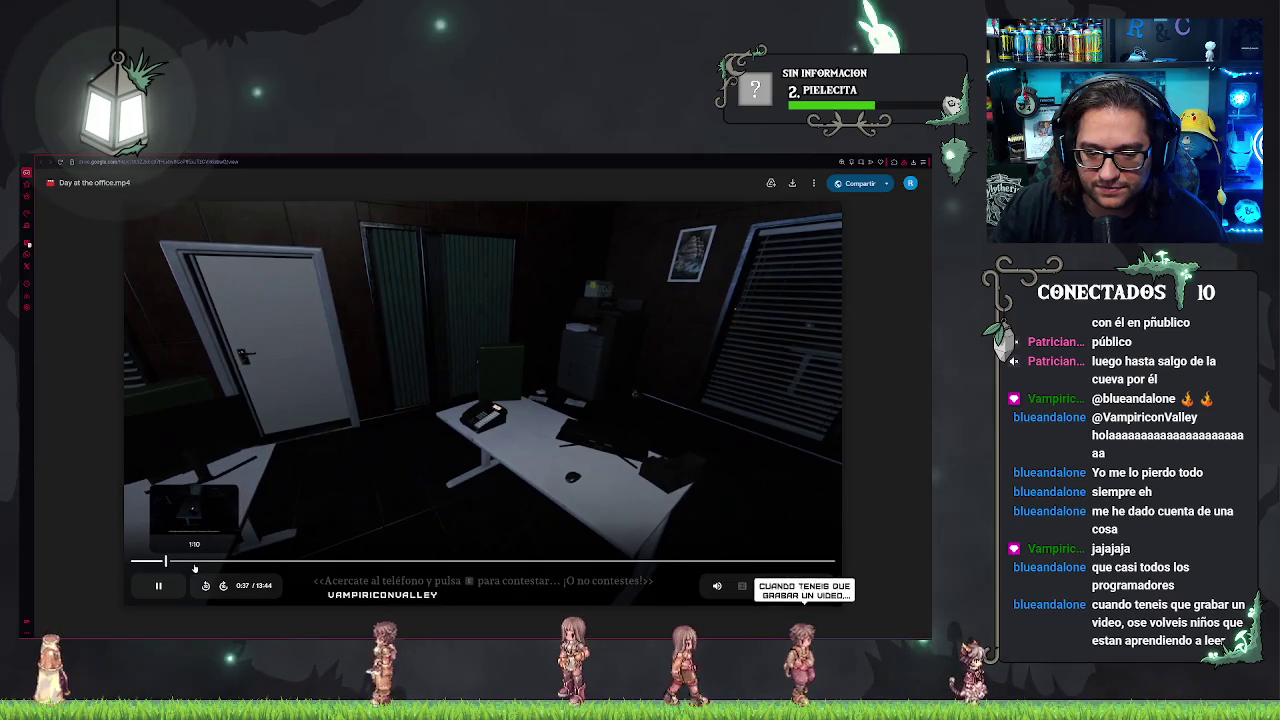
- Jump the recording to 1:10 and then 2:51, pausing briefly at 1:11 and 3:03
left_click(200, 563)
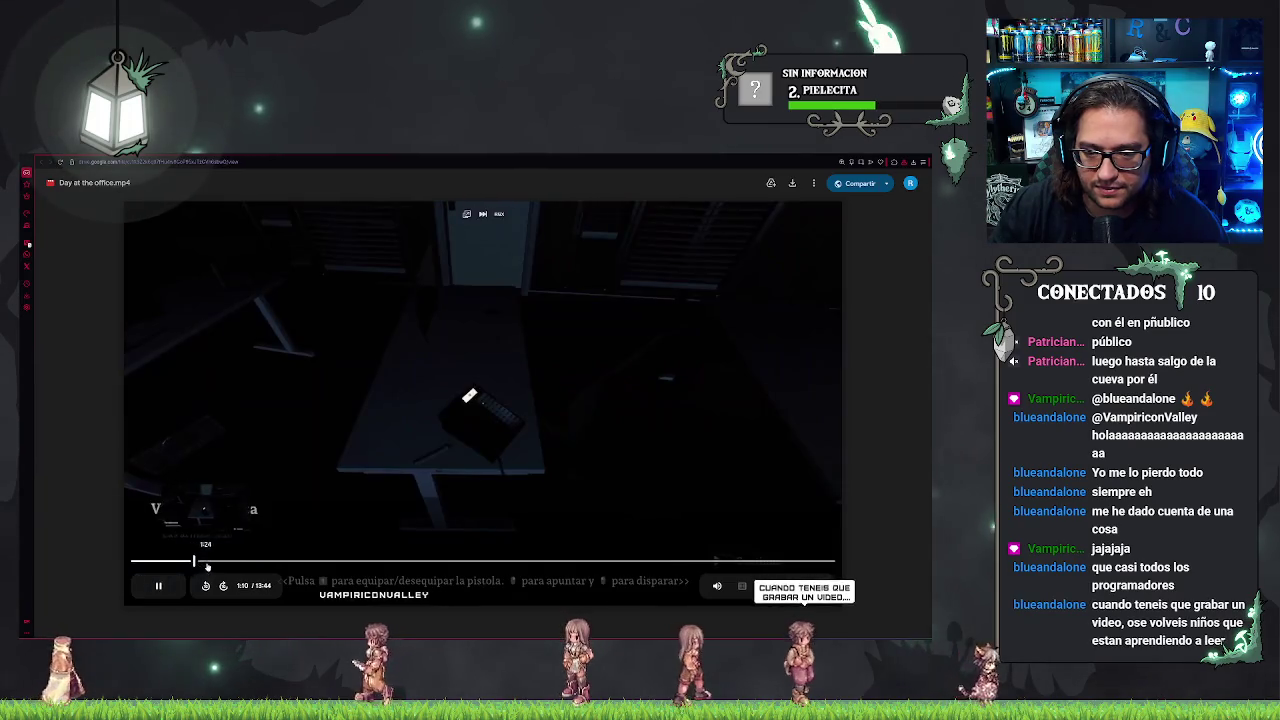
left_click(610, 380)
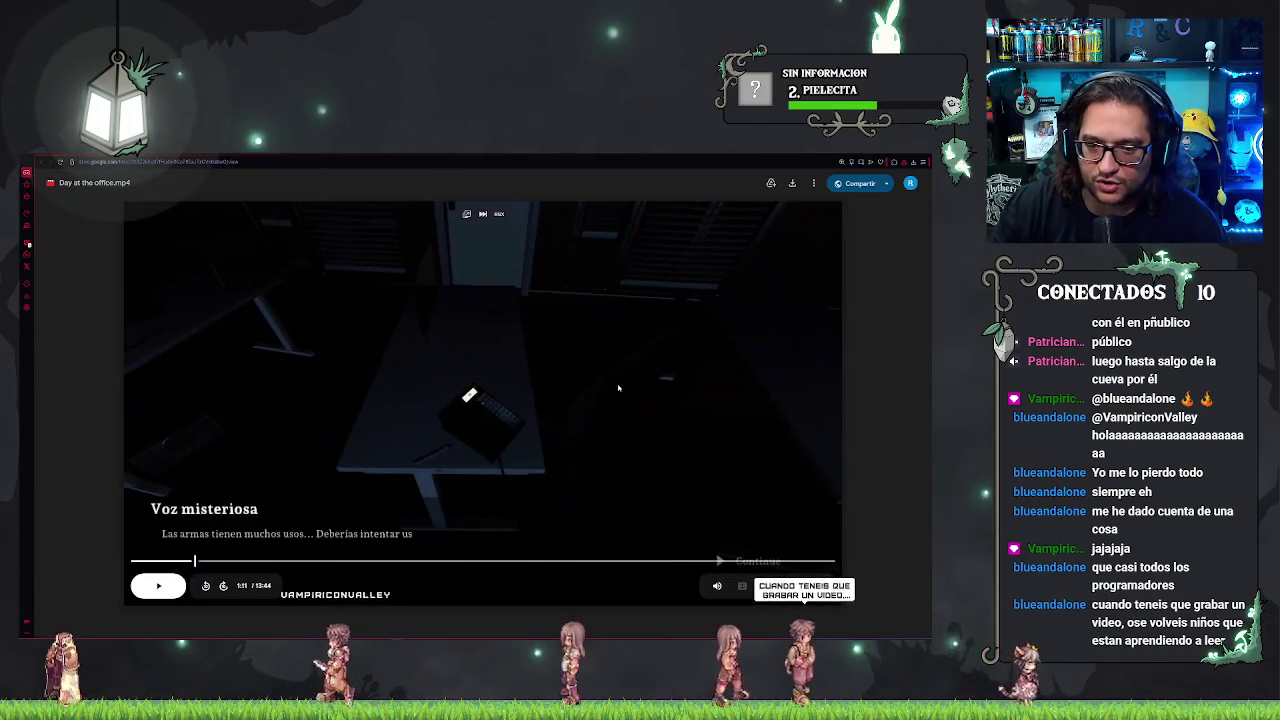
left_click(603, 379)
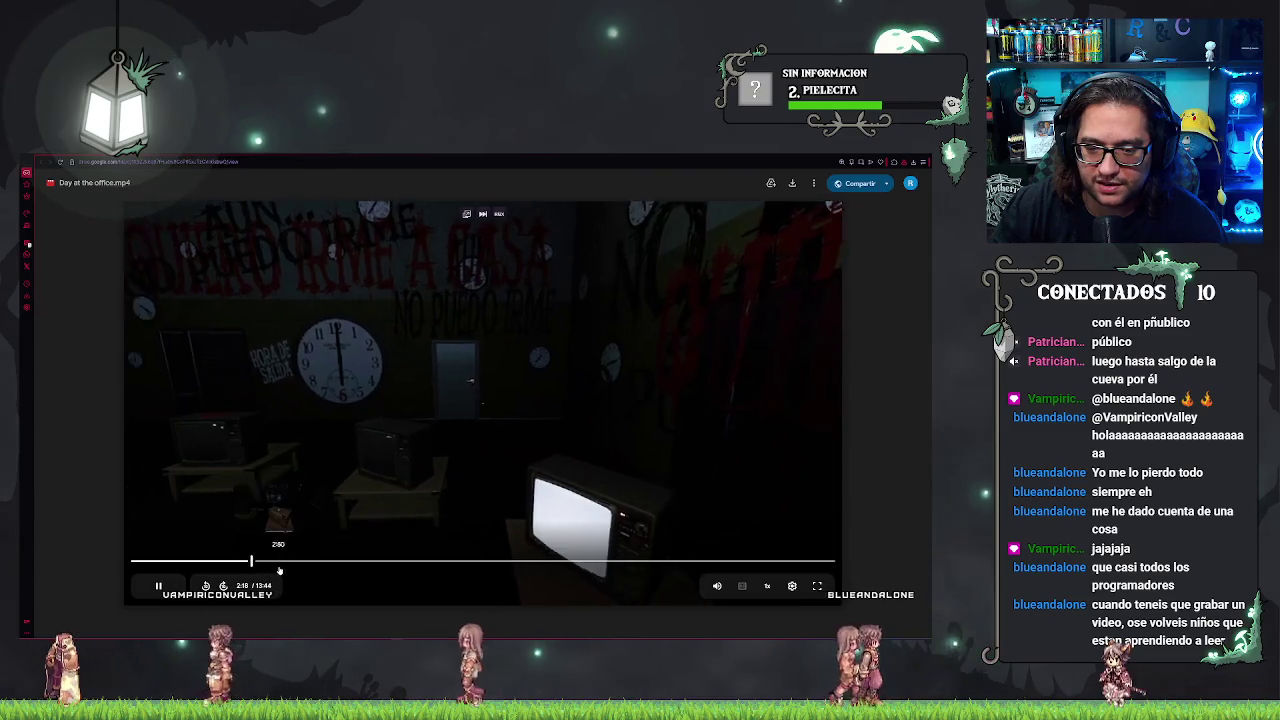
left_click(277, 562)
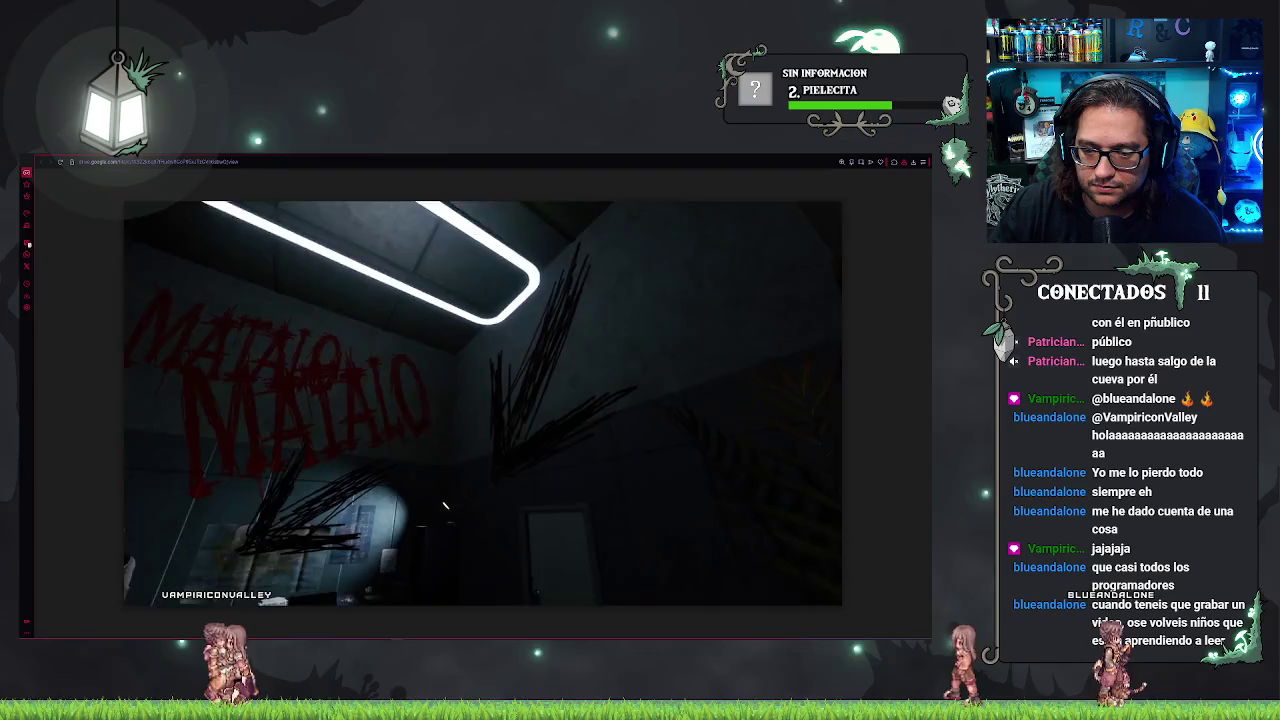
left_click(585, 368)
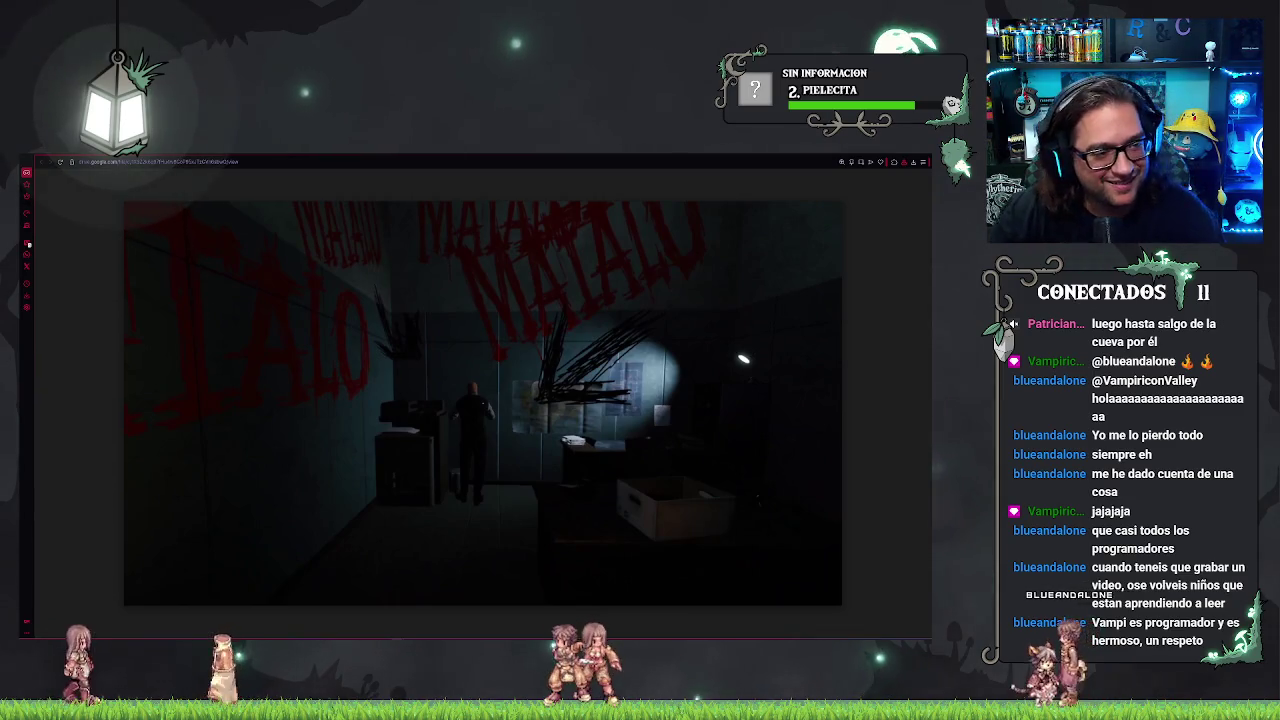
mouse_move(592, 240)
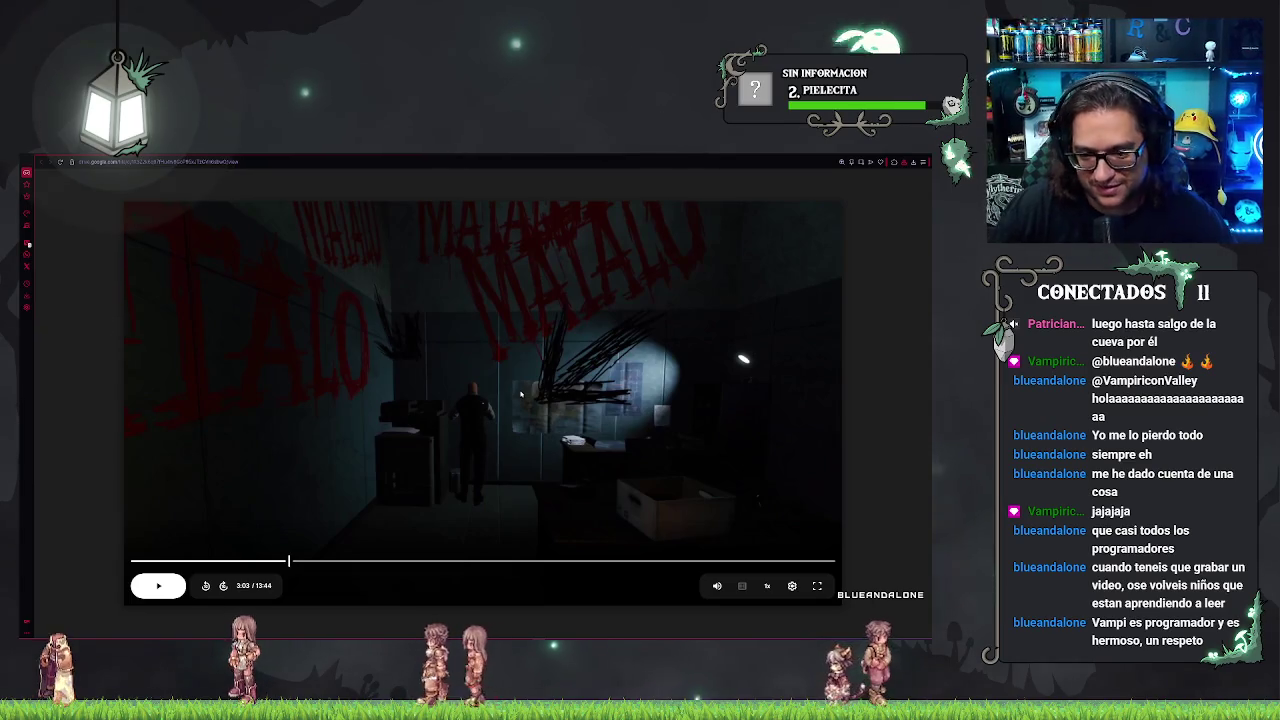
left_click(512, 398)
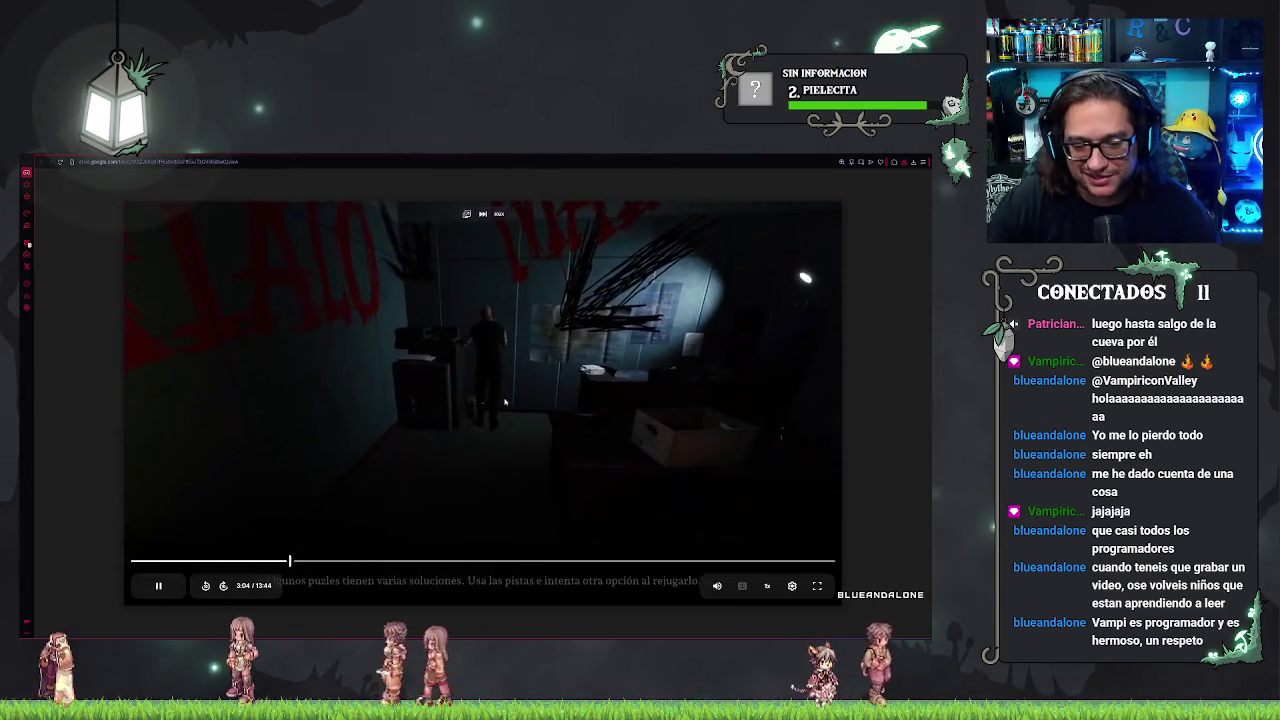
- Seek to about 4:52, resume, and rewind a few seconds to rewatch the video options menu
left_click(345, 560)
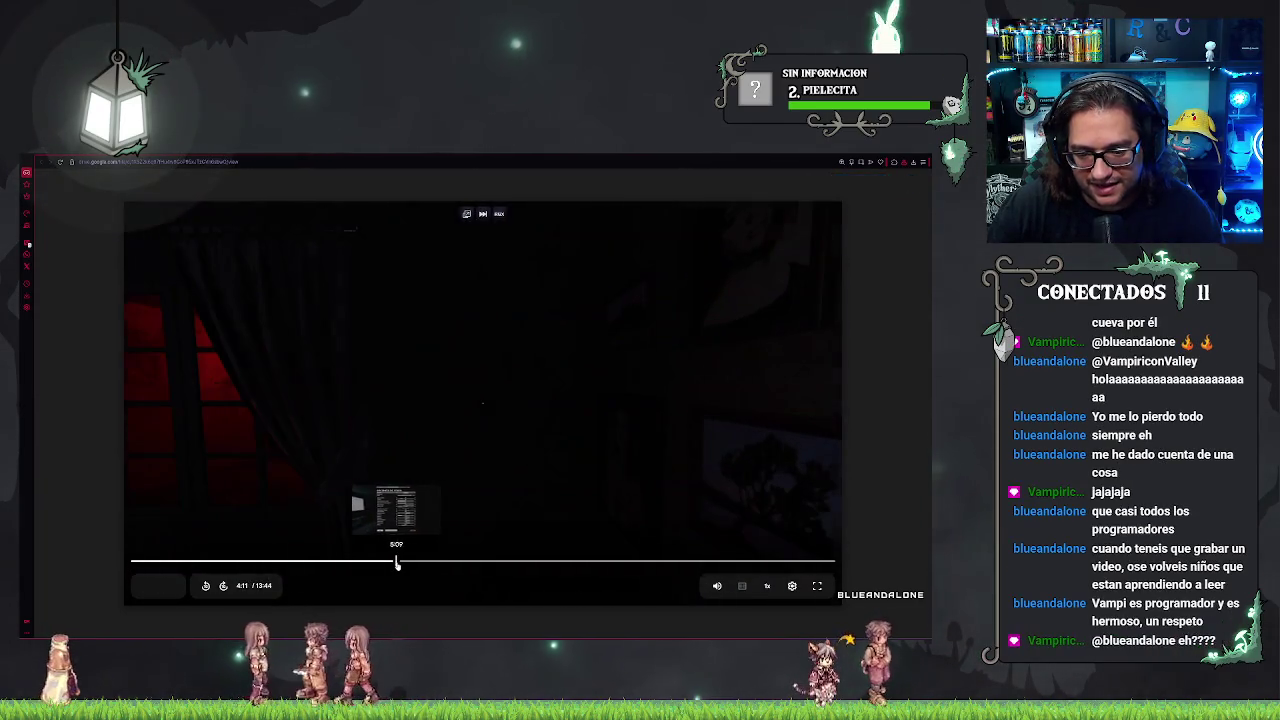
left_click(396, 562)
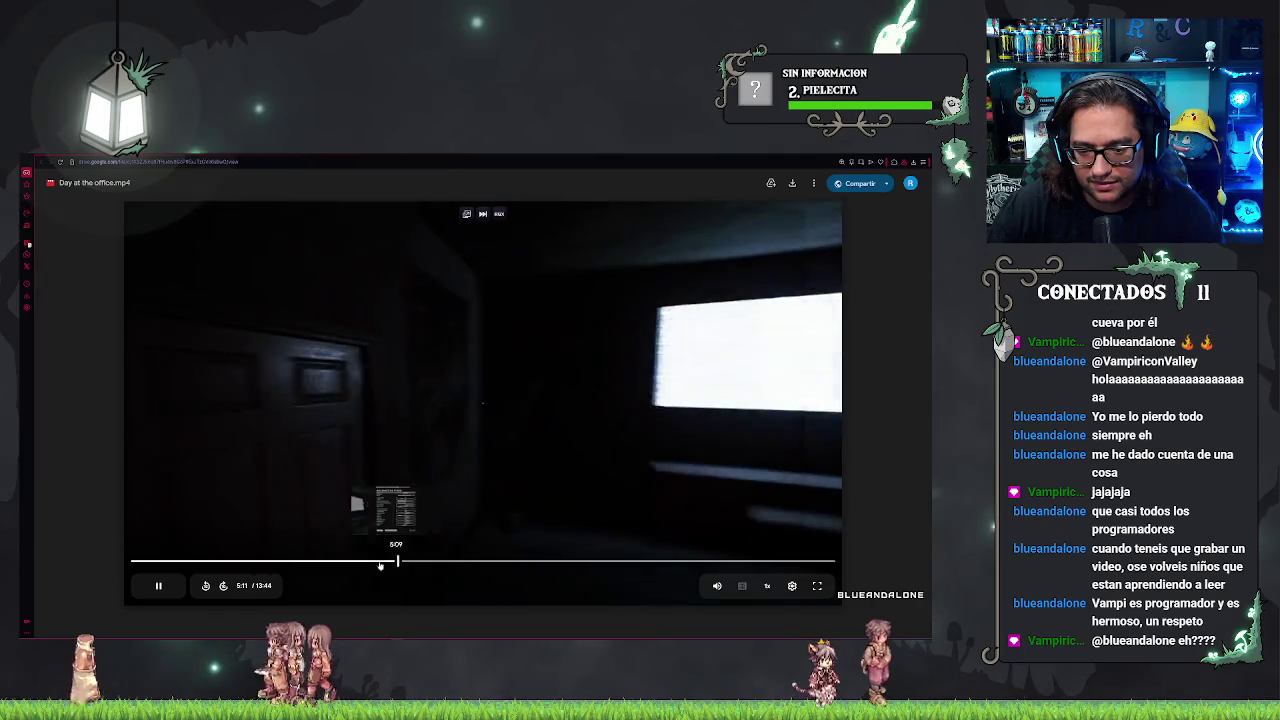
left_click(380, 562)
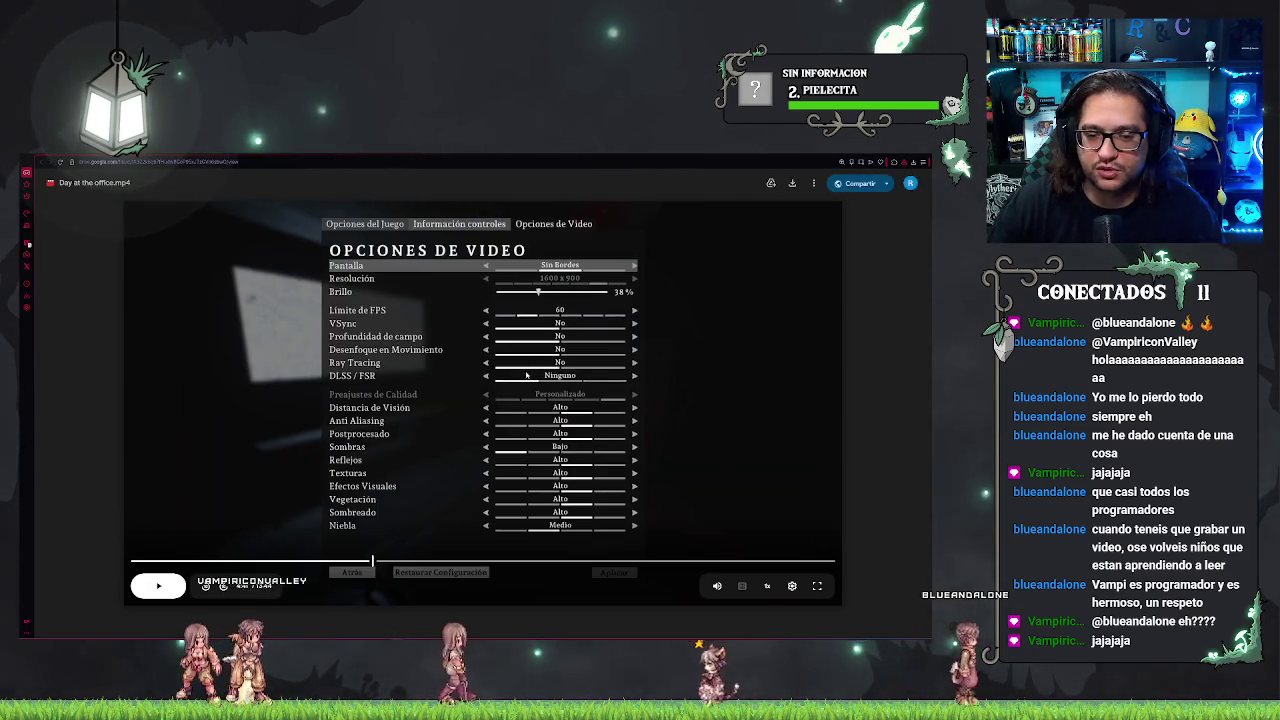
key("space")
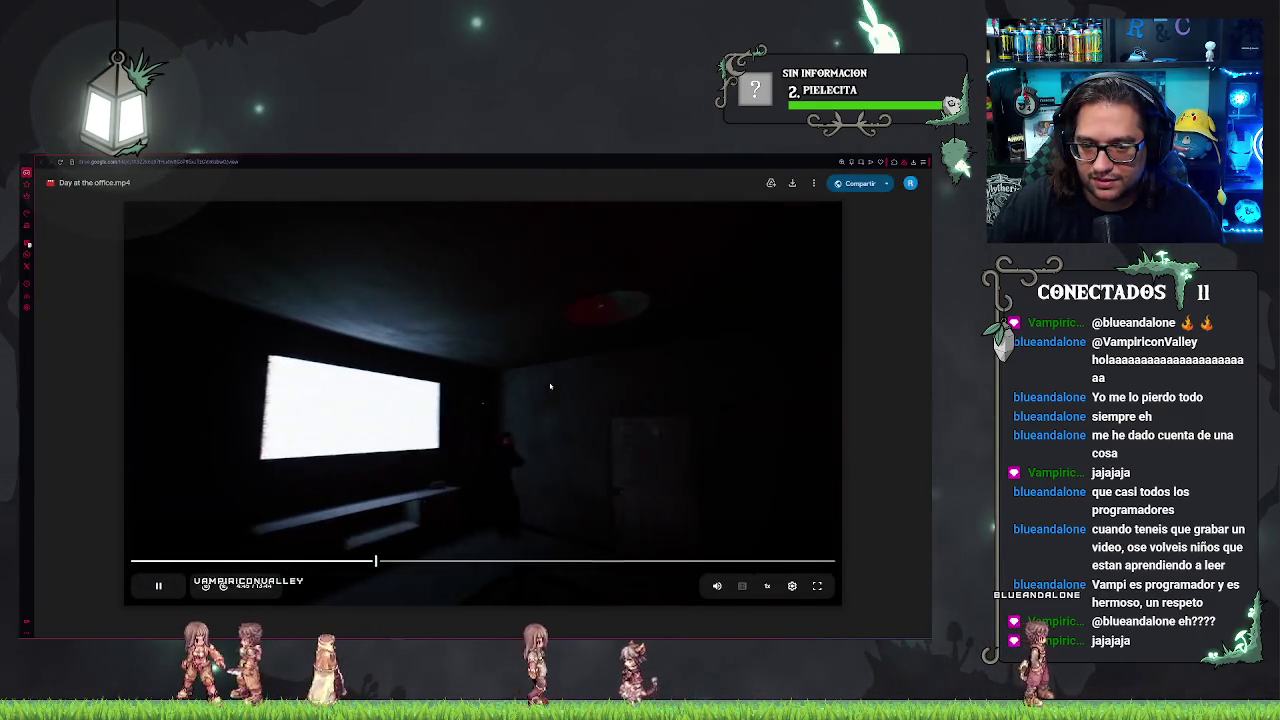
key("Left")
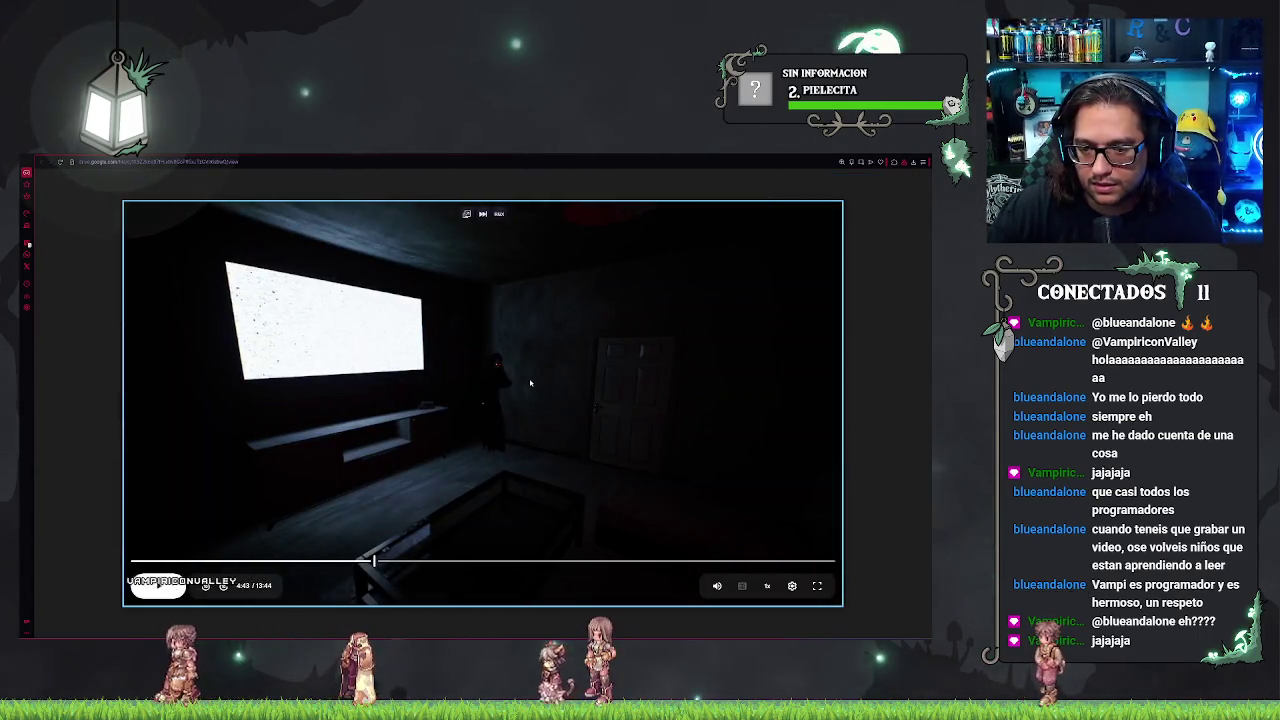
key("Left")
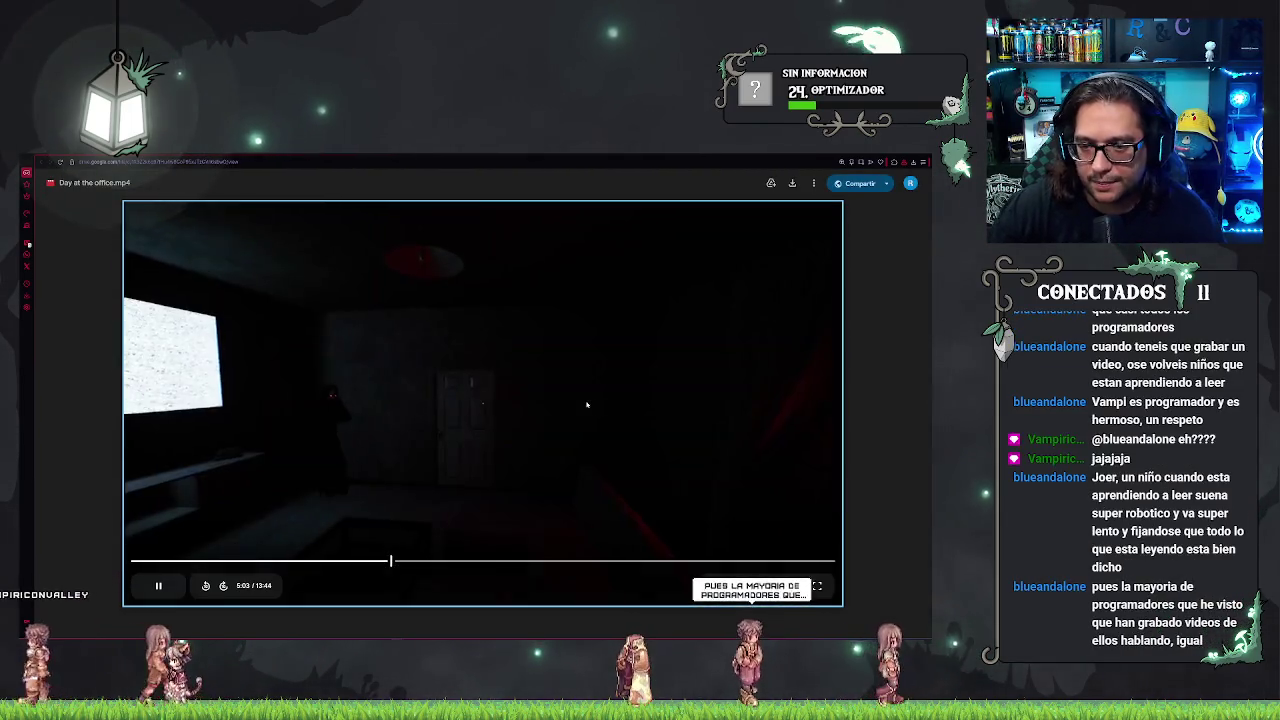
key("Left")
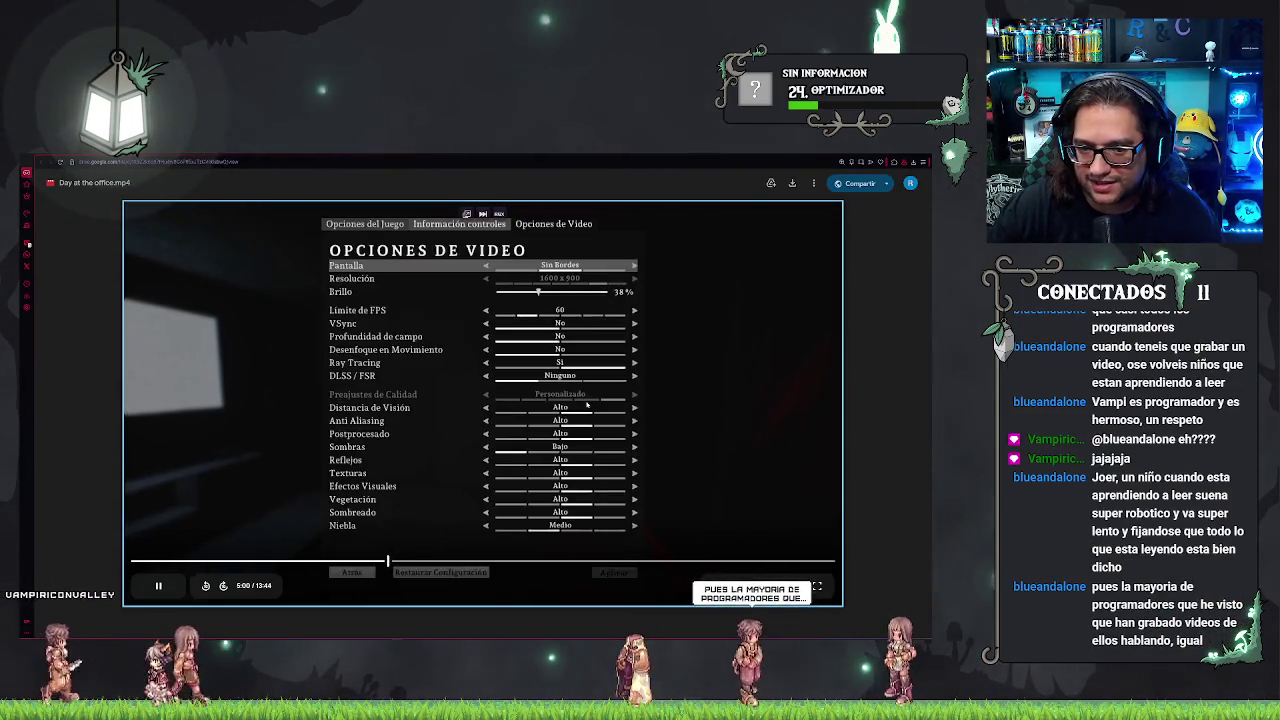
key("Left")
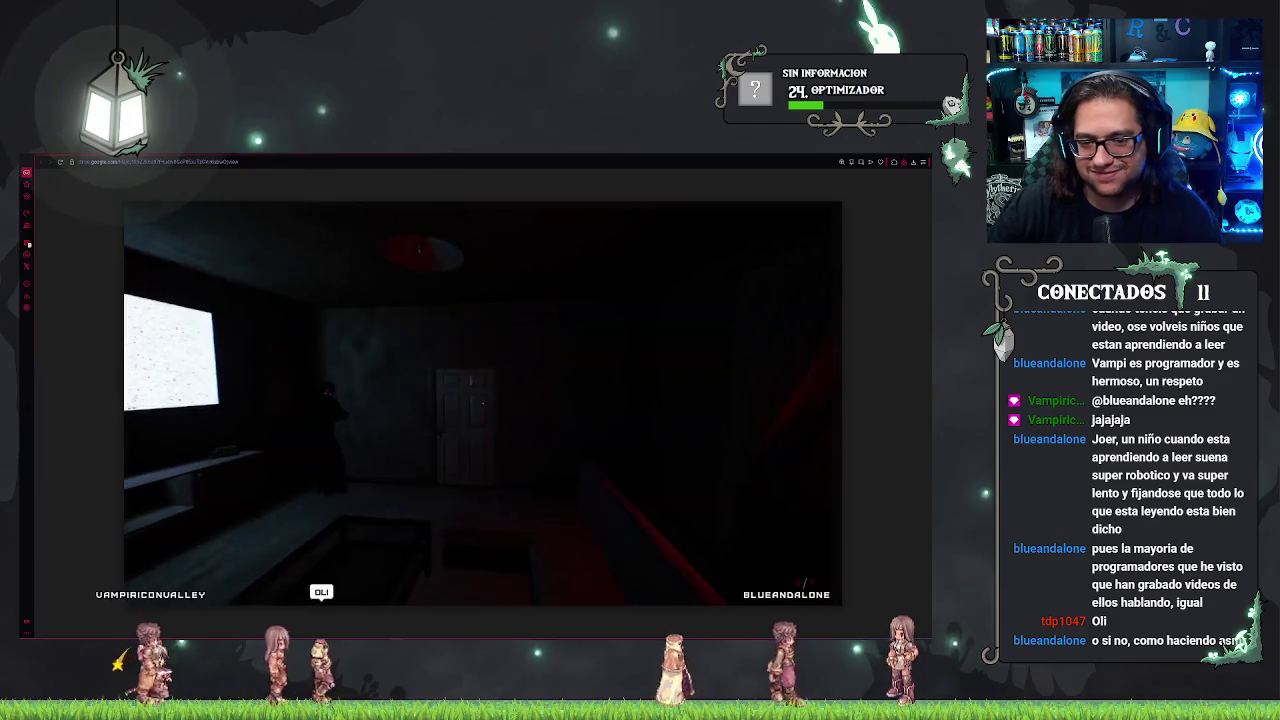
mouse_move(459, 426)
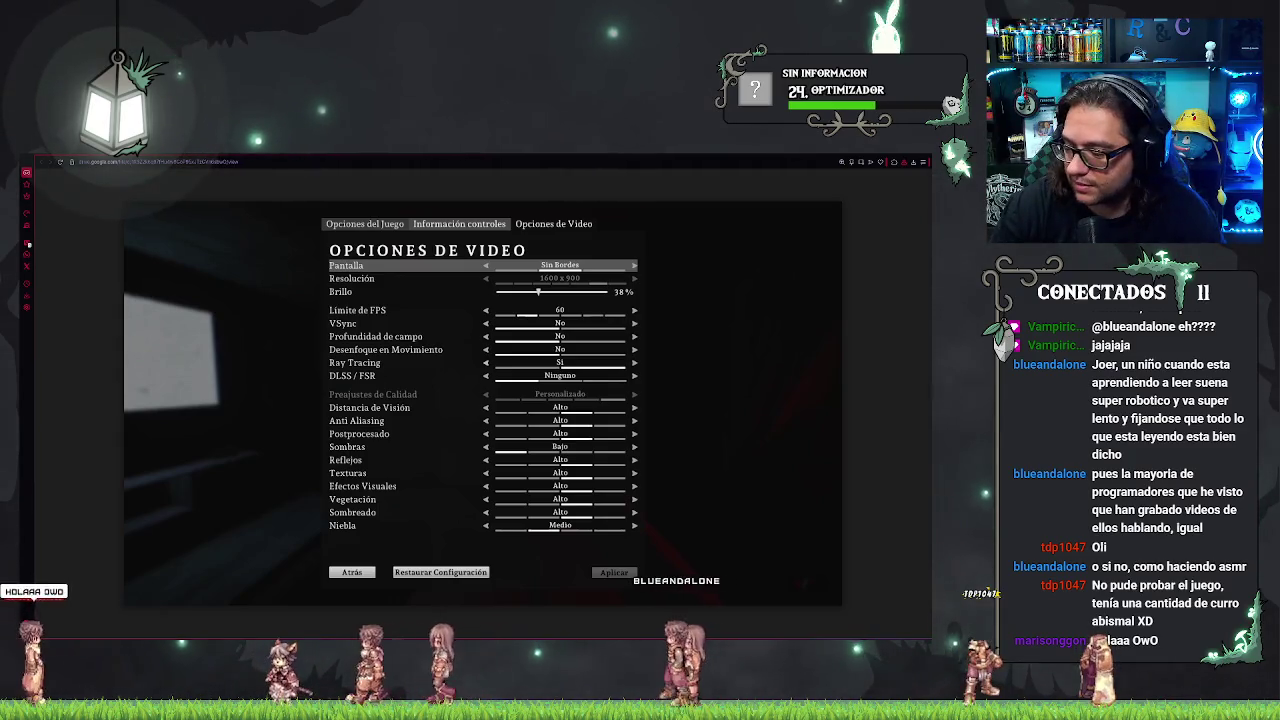
- Resume the Day at the office video and seek it forward in short jumps toward 11:01
mouse_move(587, 352)
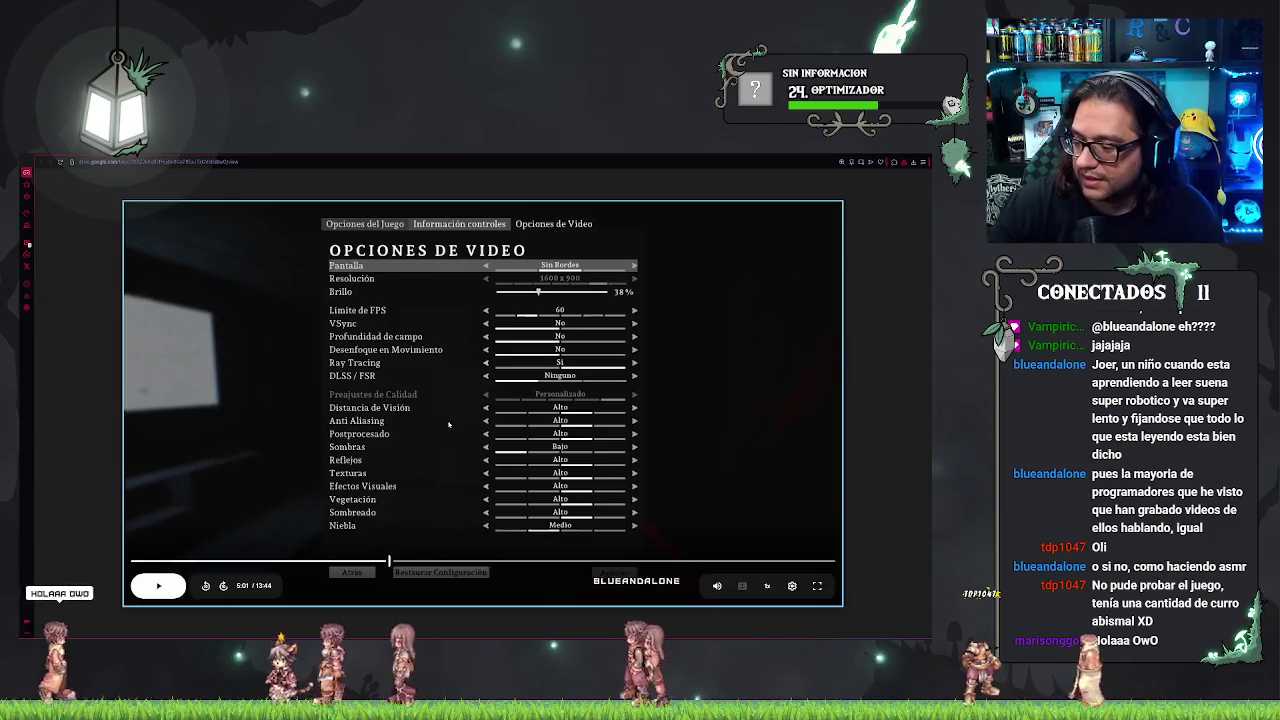
left_click(587, 352)
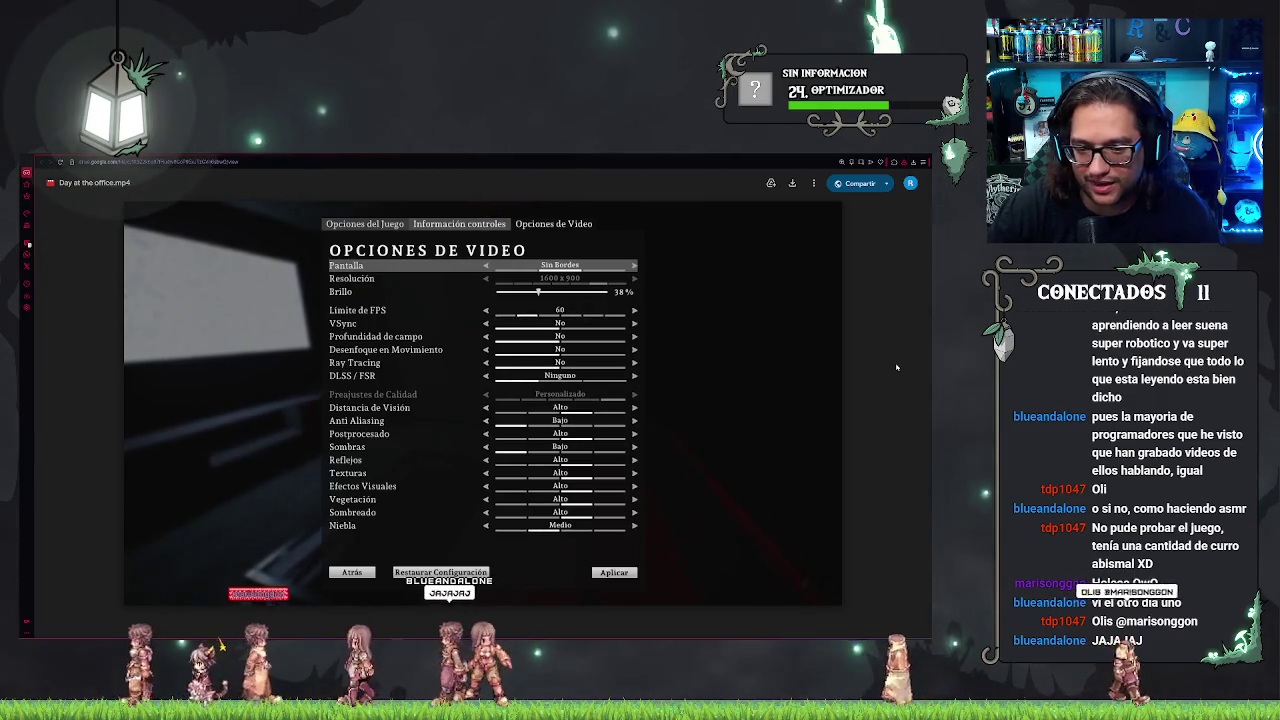
key("Right")
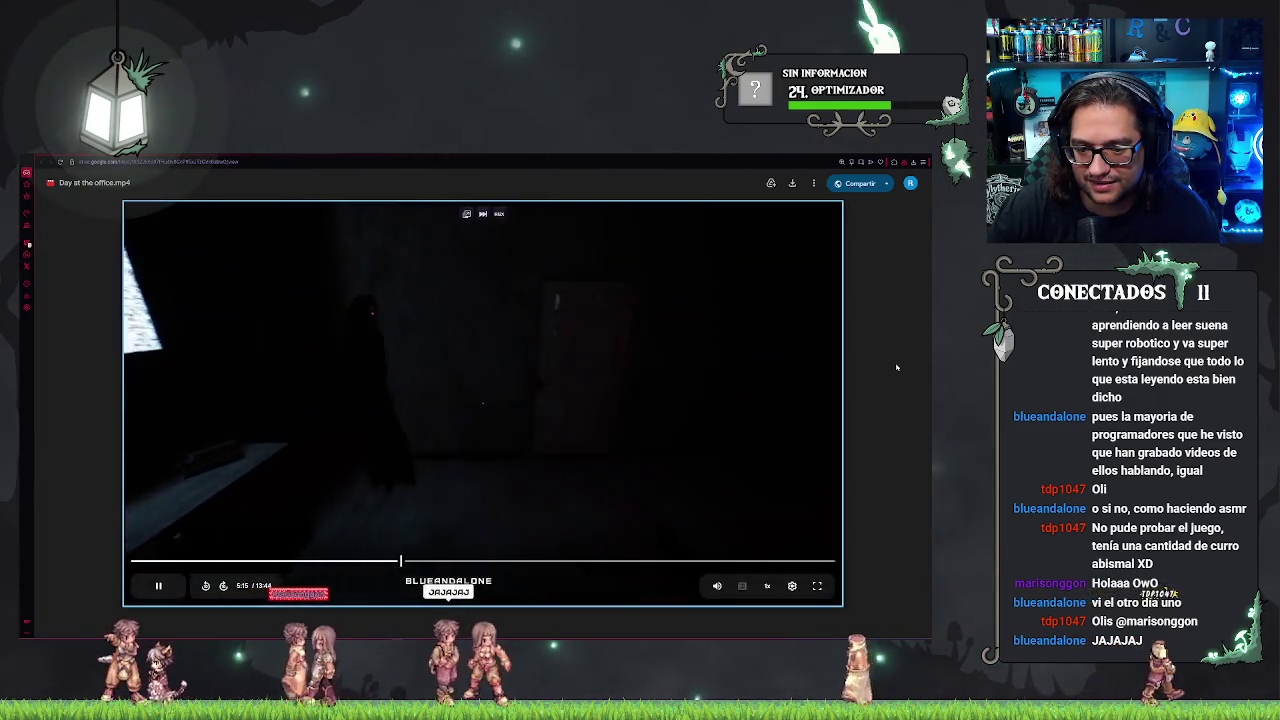
key("Right")
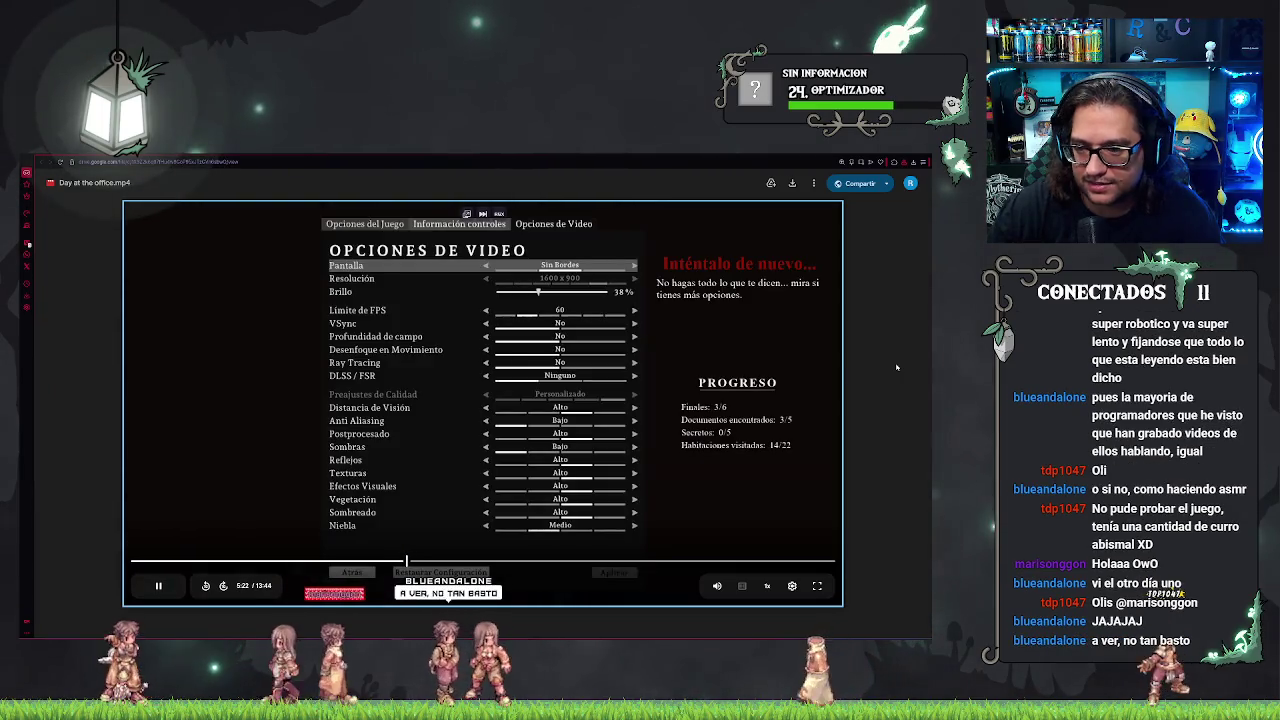
key("Right")
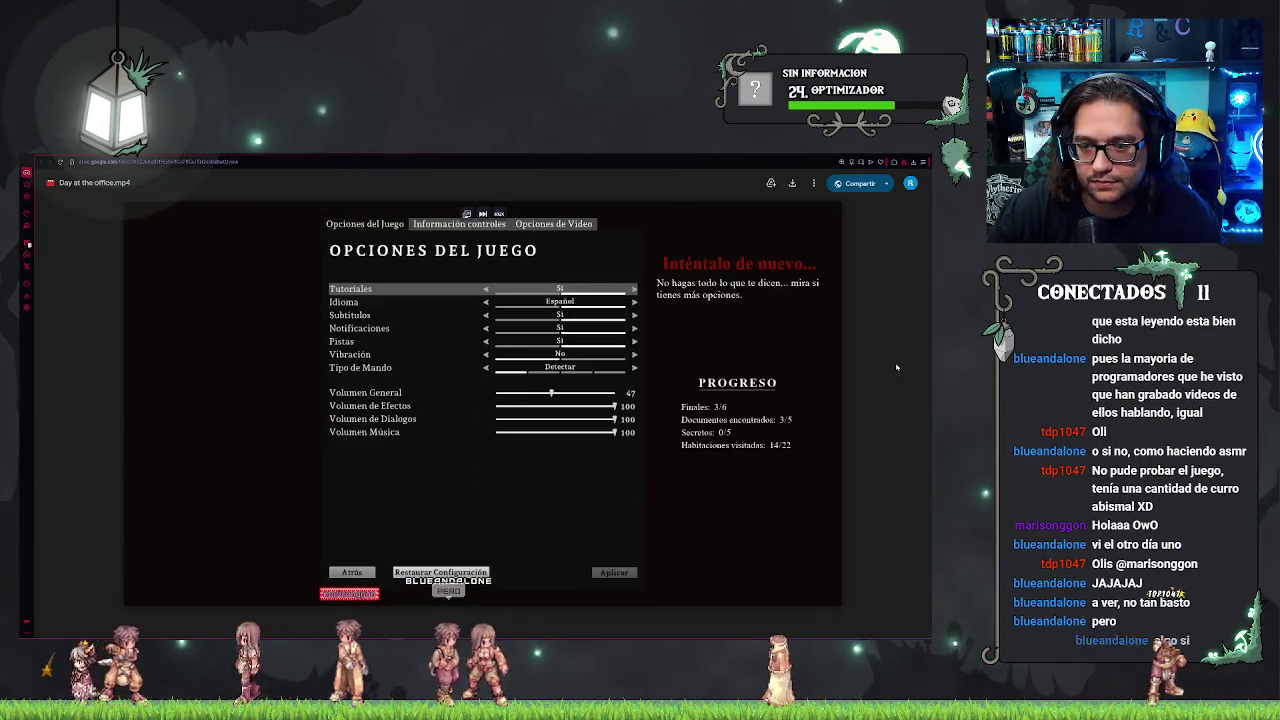
key("Right")
key("Right")
key("Right")
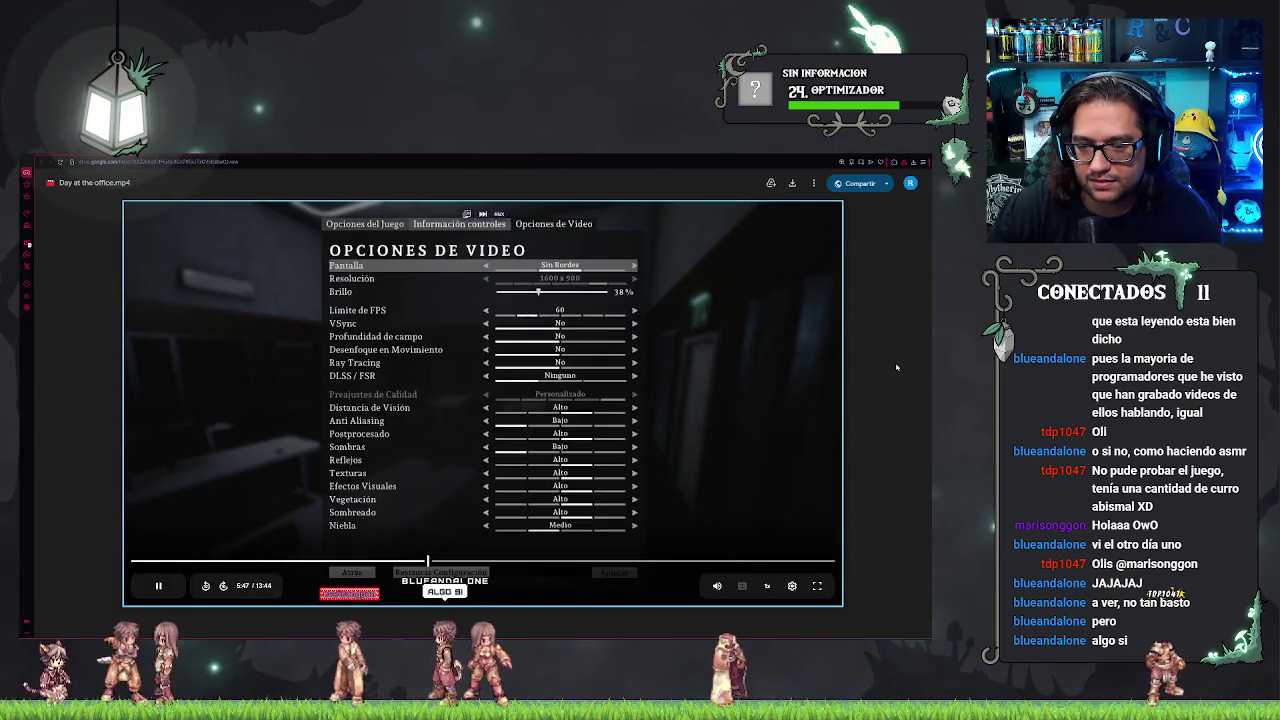
key("Right")
key("Right")
key("Right")
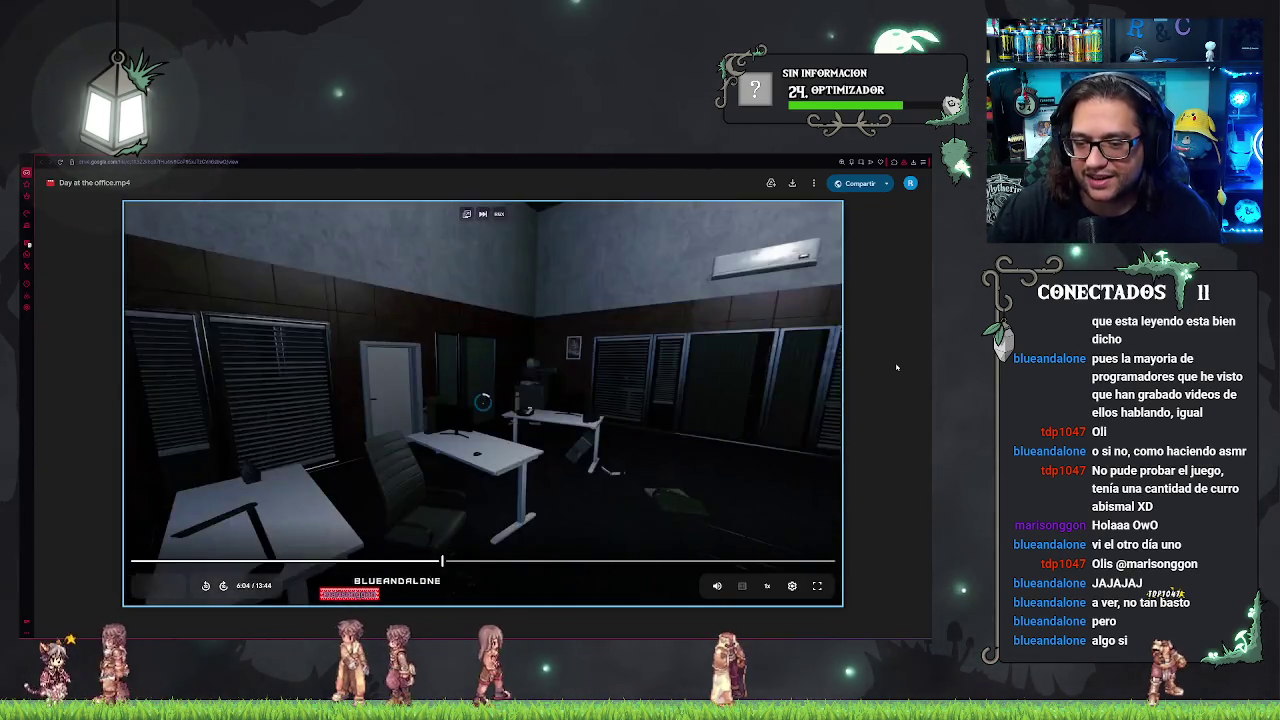
key("Right")
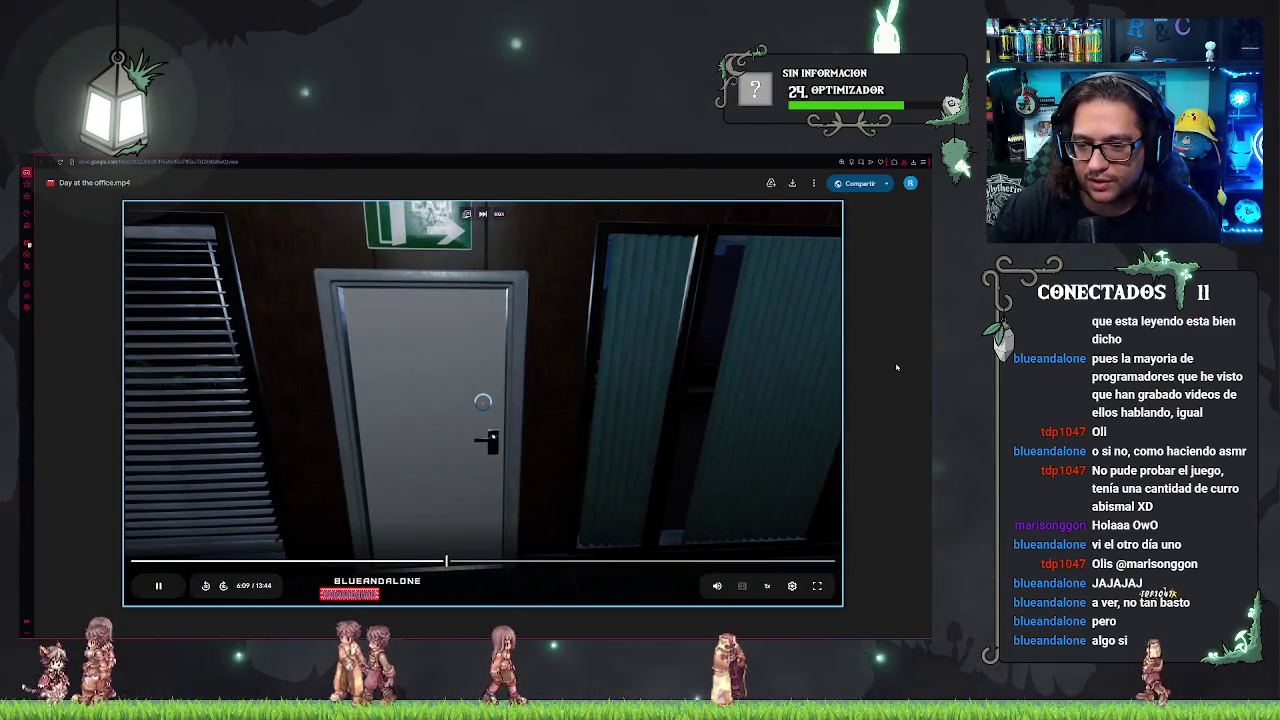
key("Right")
key("Right")
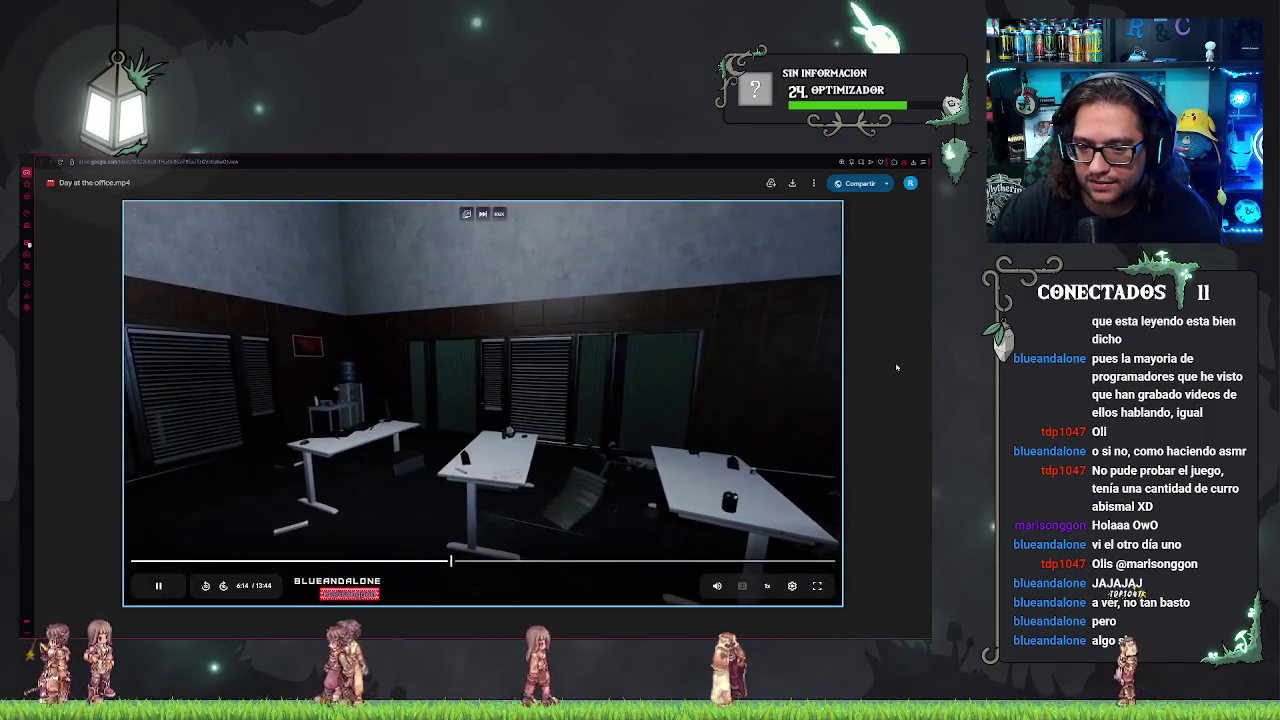
key("Right")
key("Right")
key("Right")
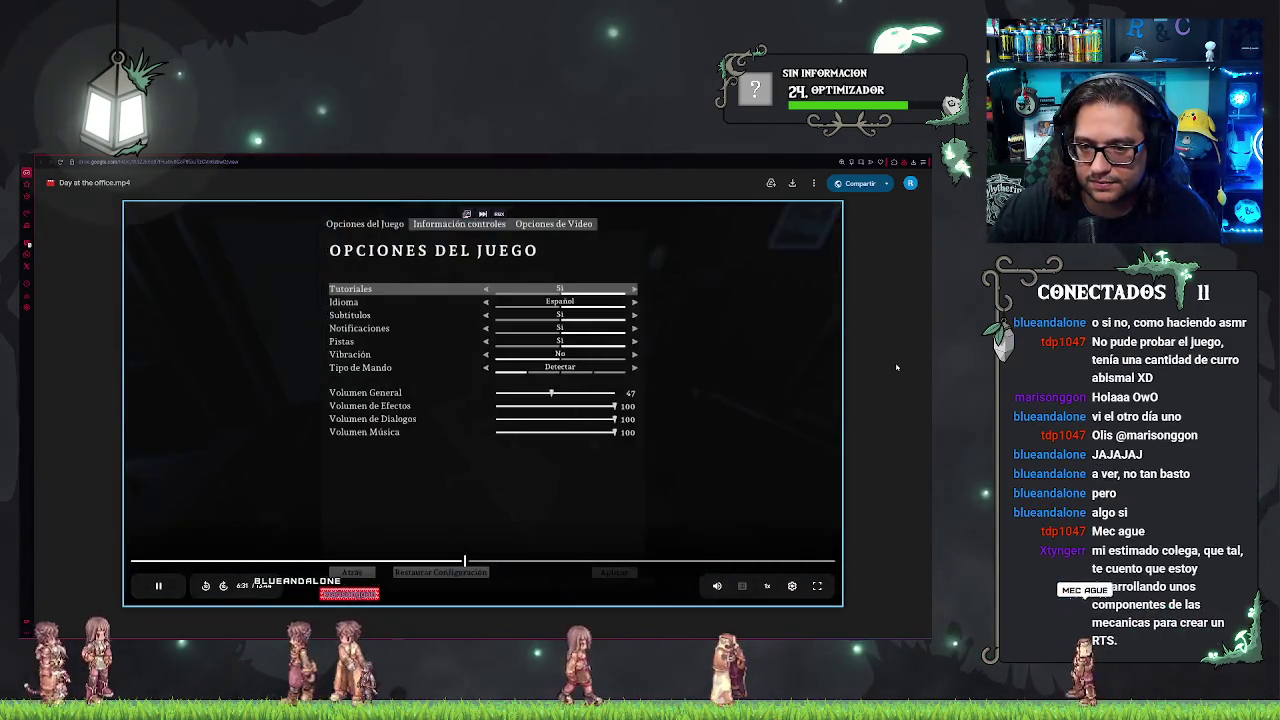
key("Right")
key("Right")
key("Right")
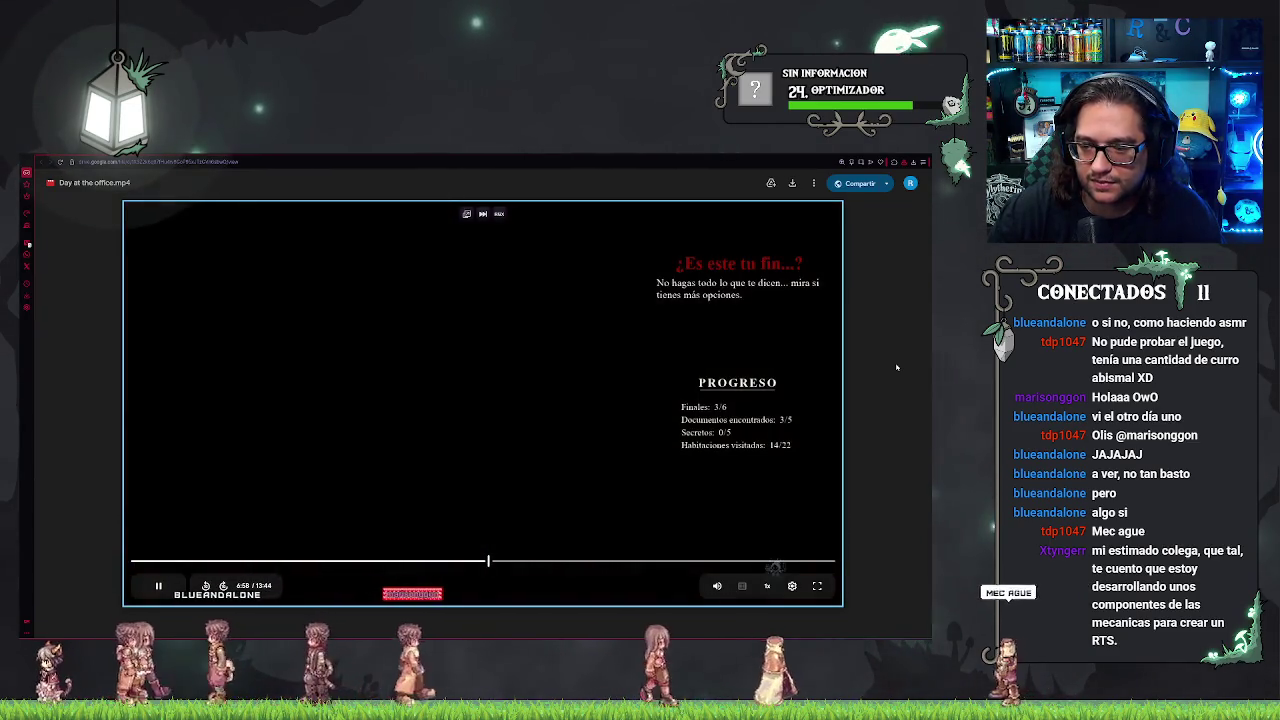
key("Right")
key("Right")
key("Right")
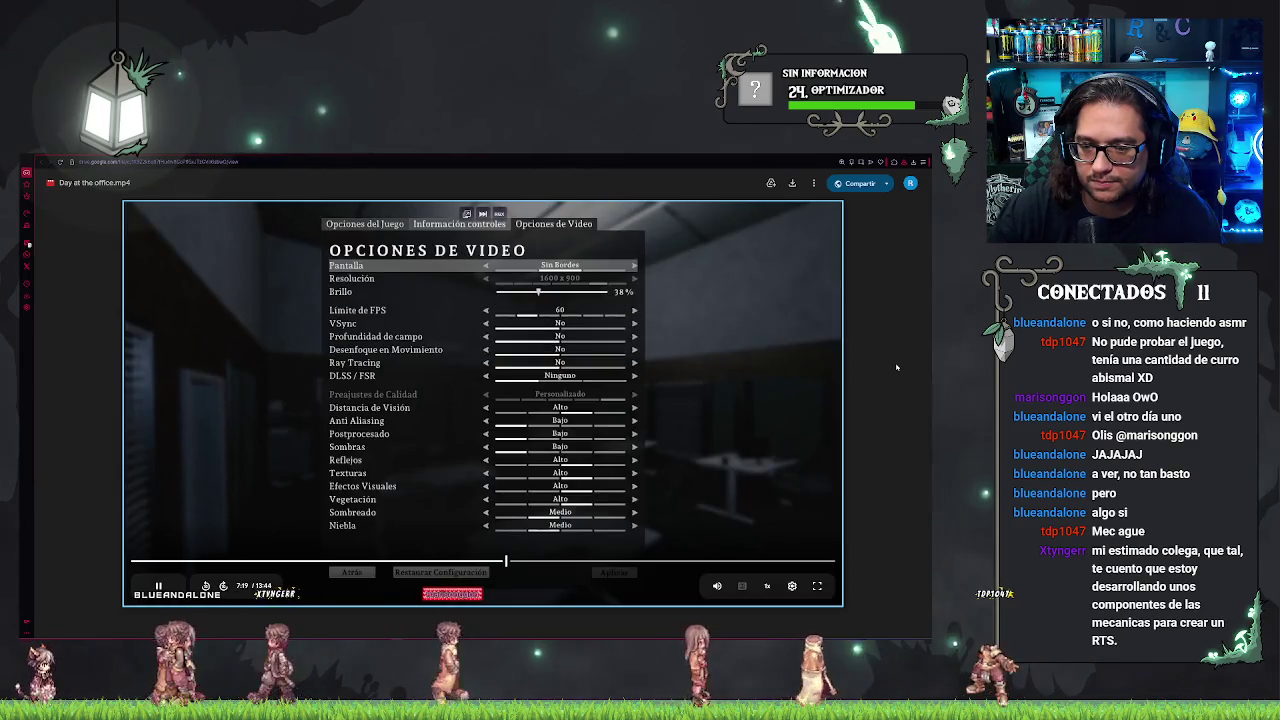
key("Right")
key("Right")
key("Right")
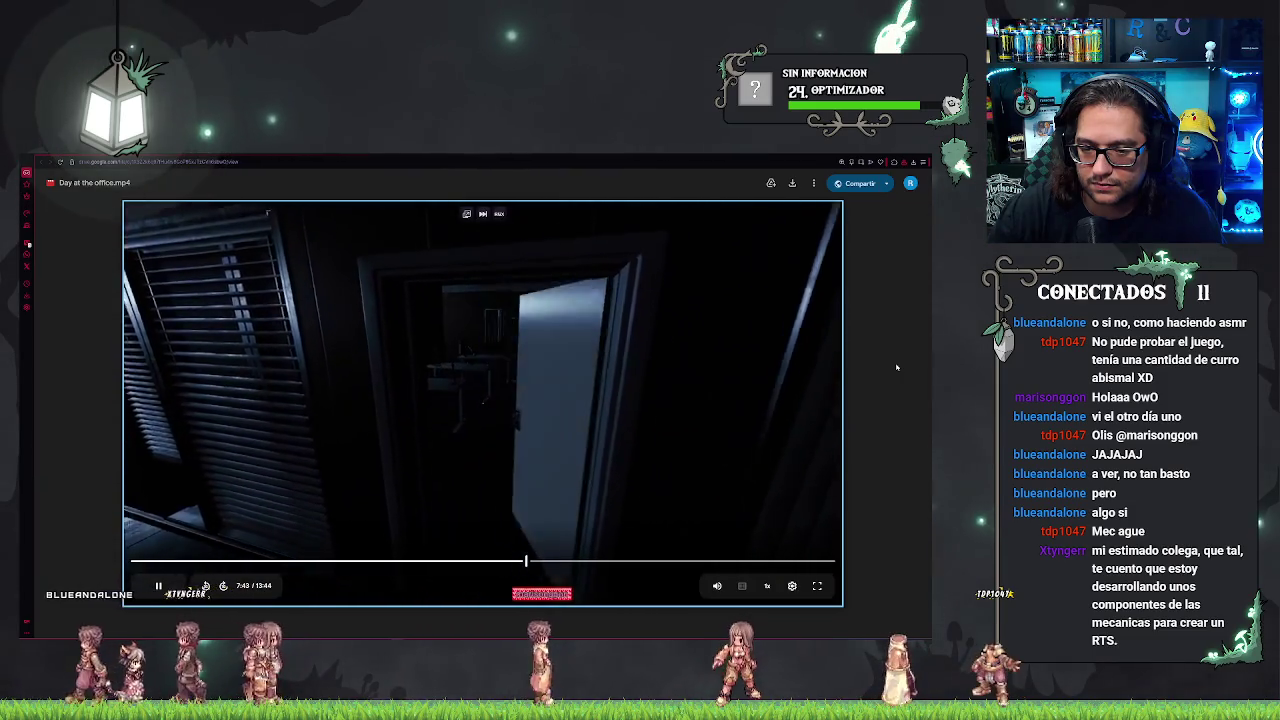
key("Right")
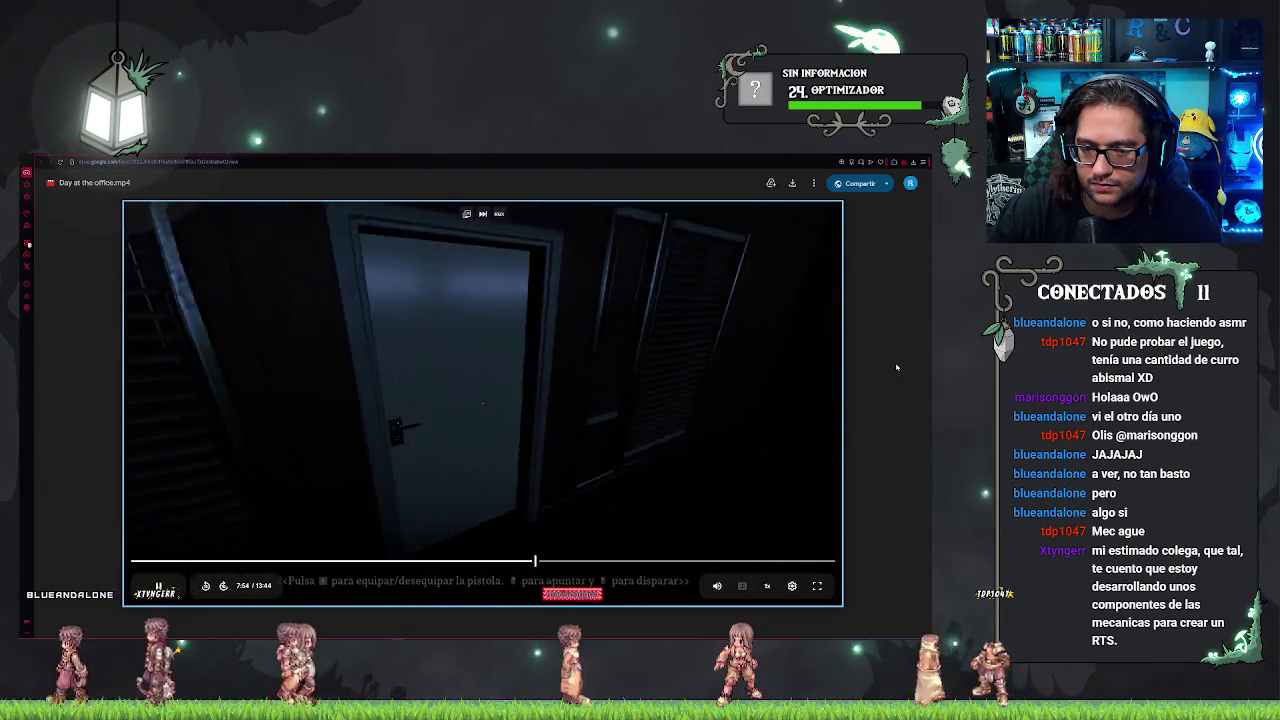
key("Right")
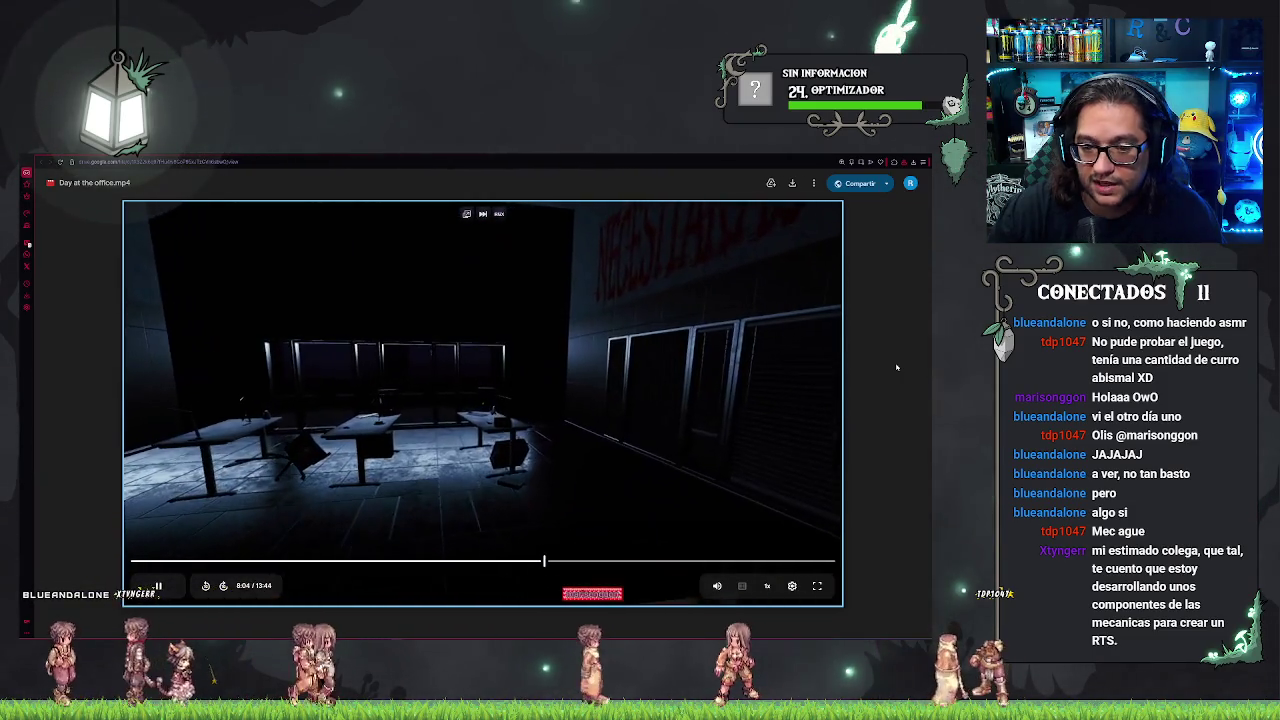
key("Right")
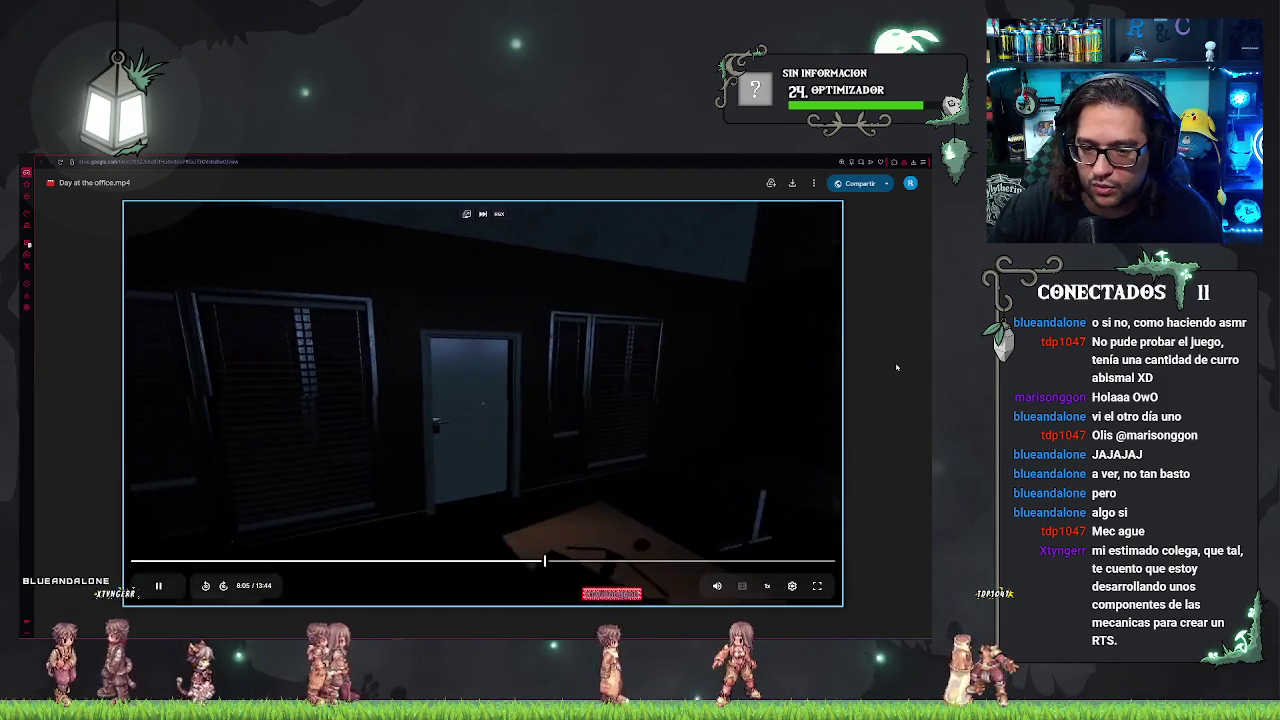
key("Right")
key("Right")
key("Right")
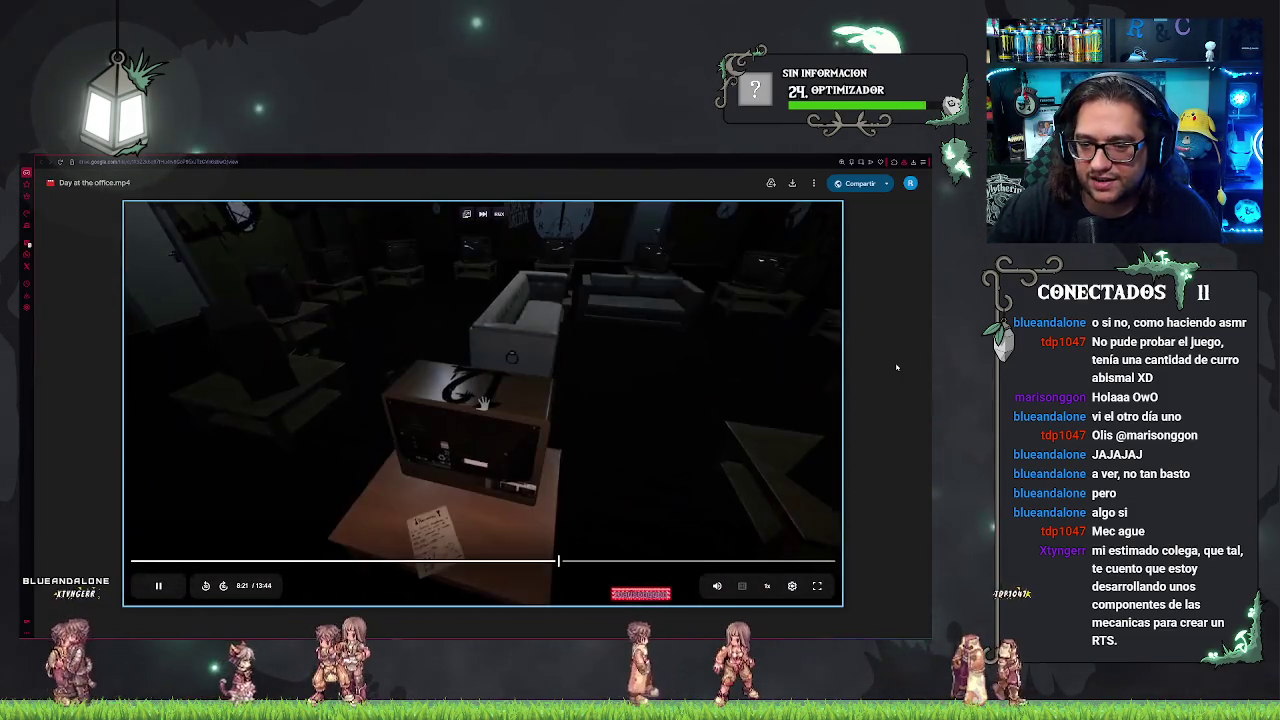
key("Right")
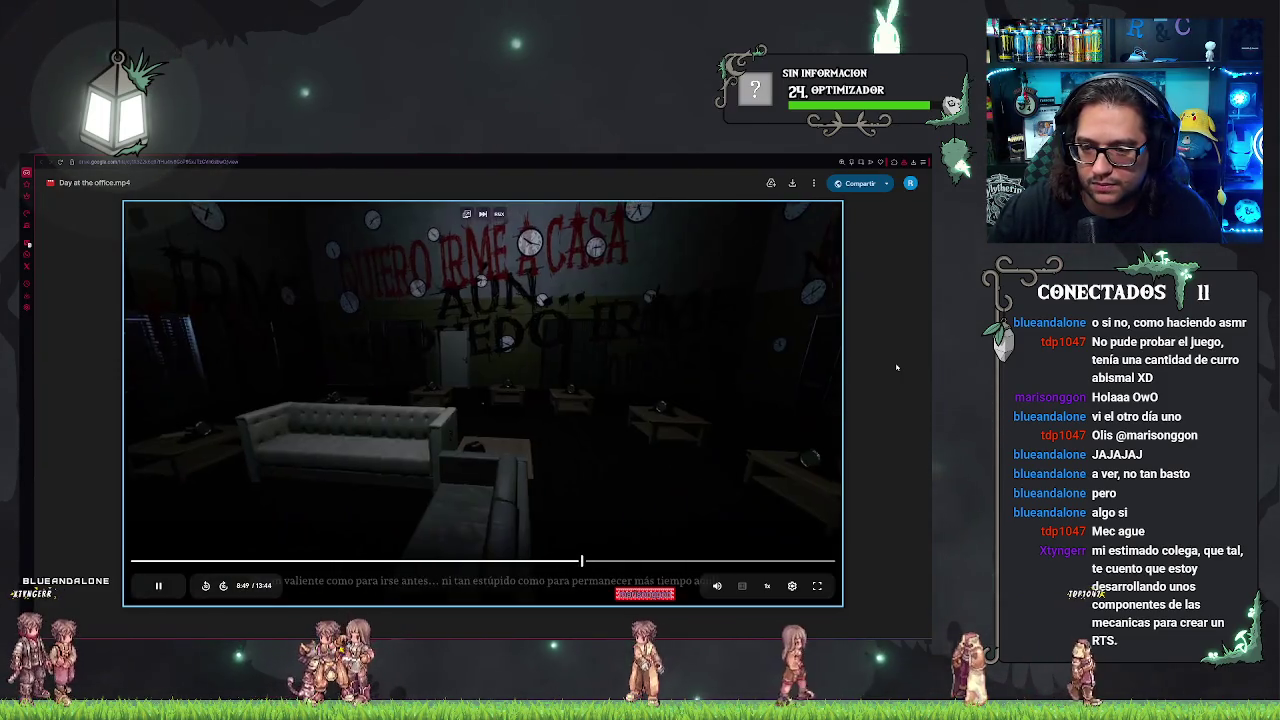
key("Right")
key("Right")
key("Right")
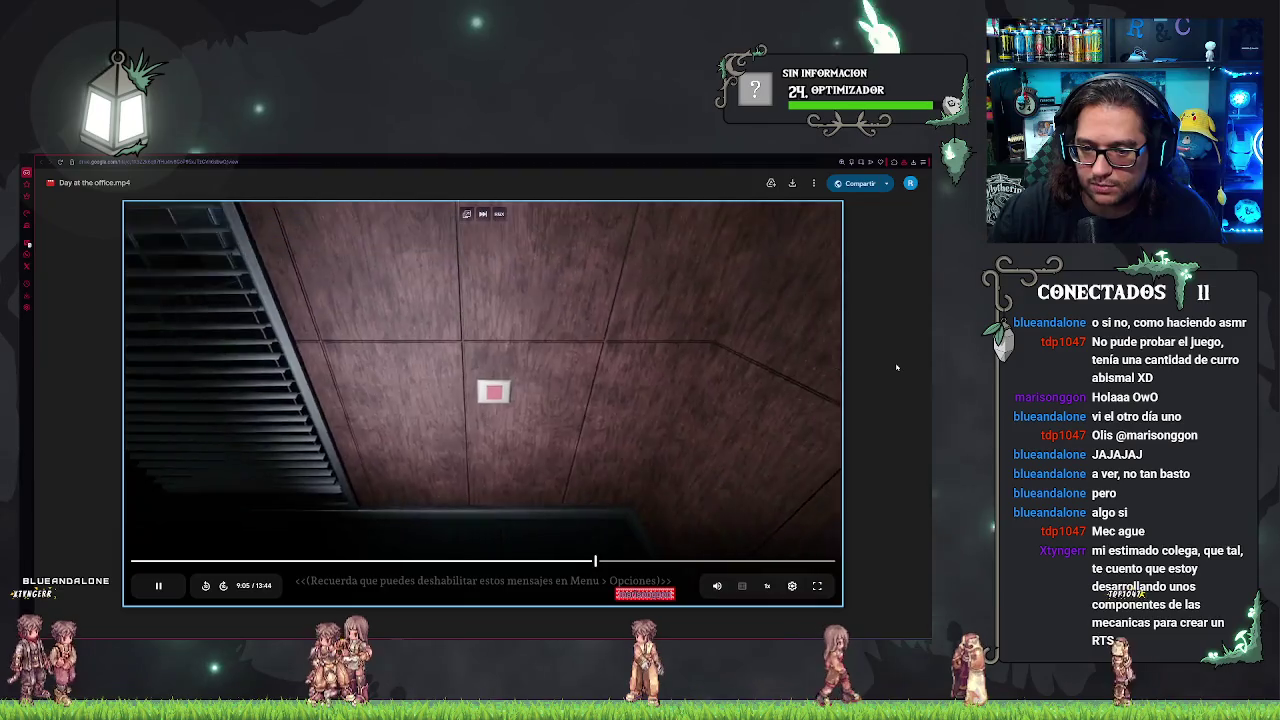
key("Right")
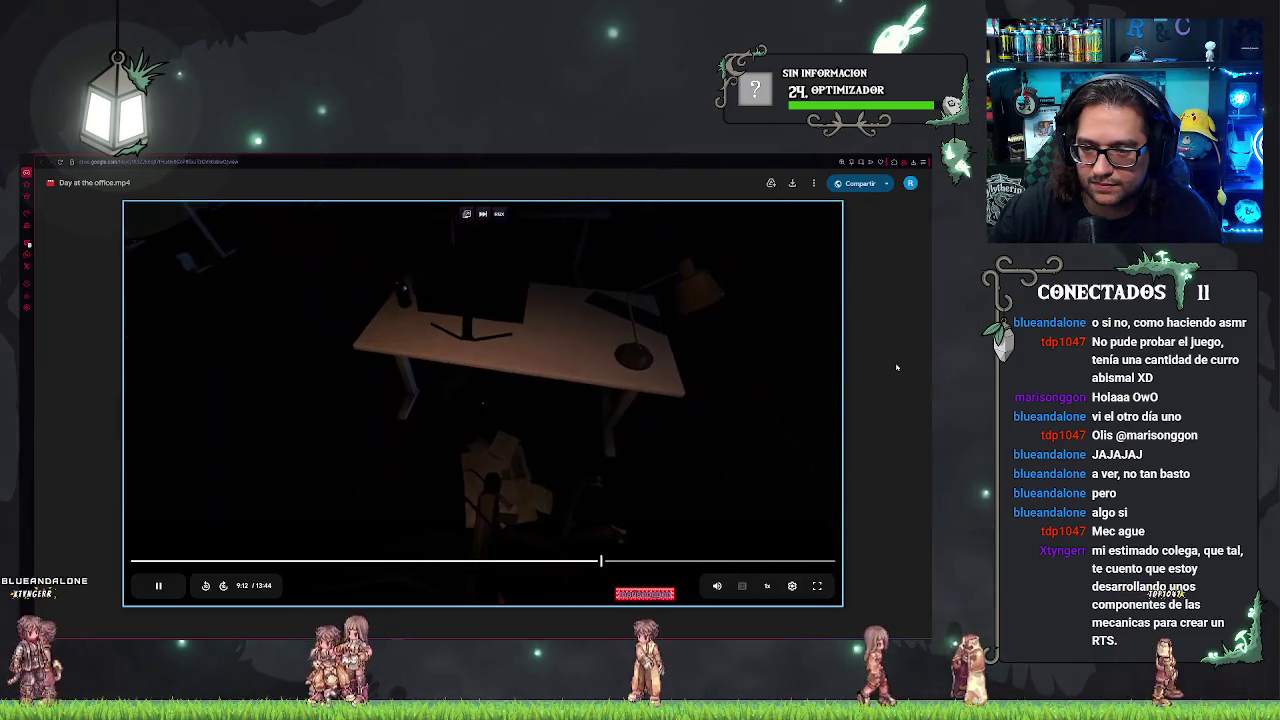
key("Right")
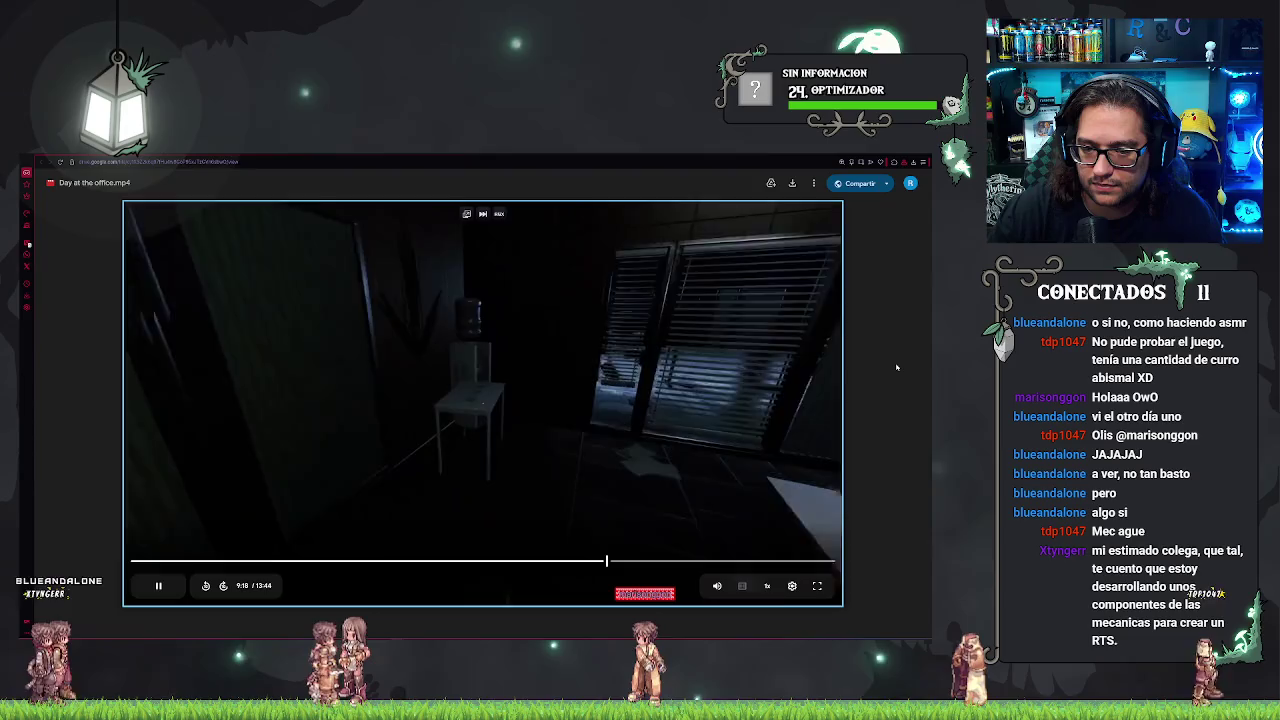
key("Right")
key("Right")
key("Right")
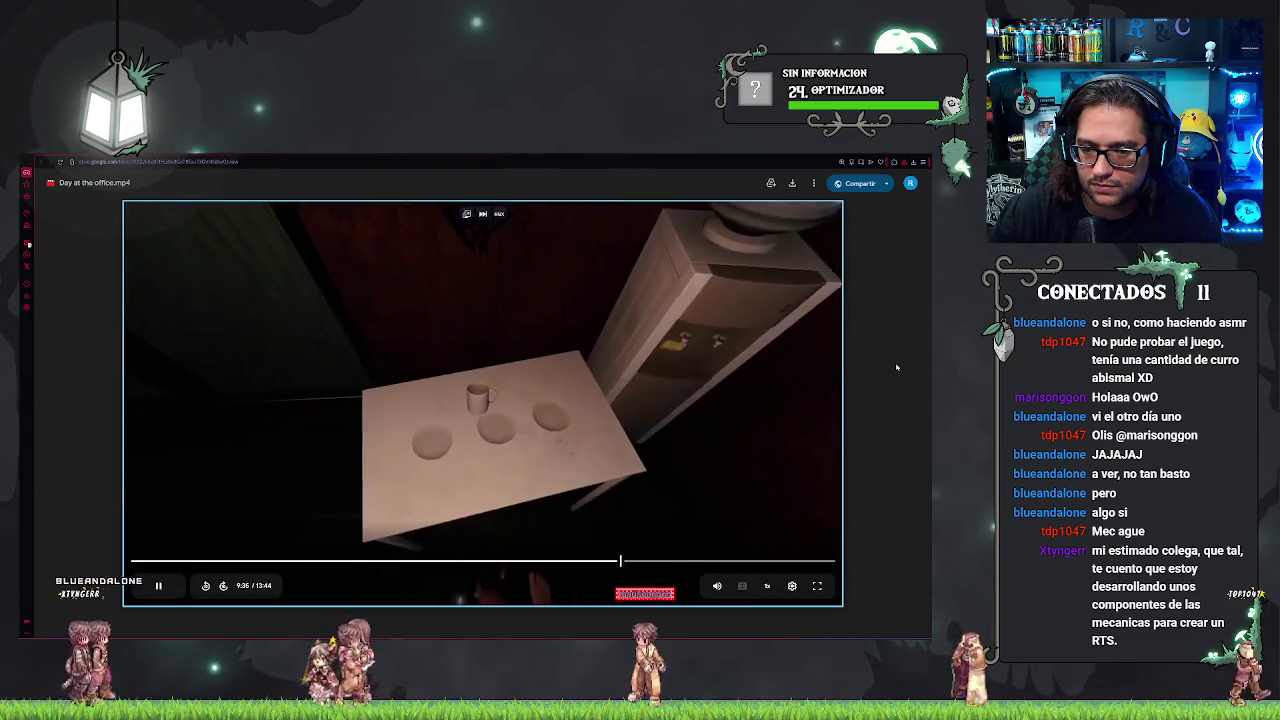
key("Right")
key("Right")
key("Right")
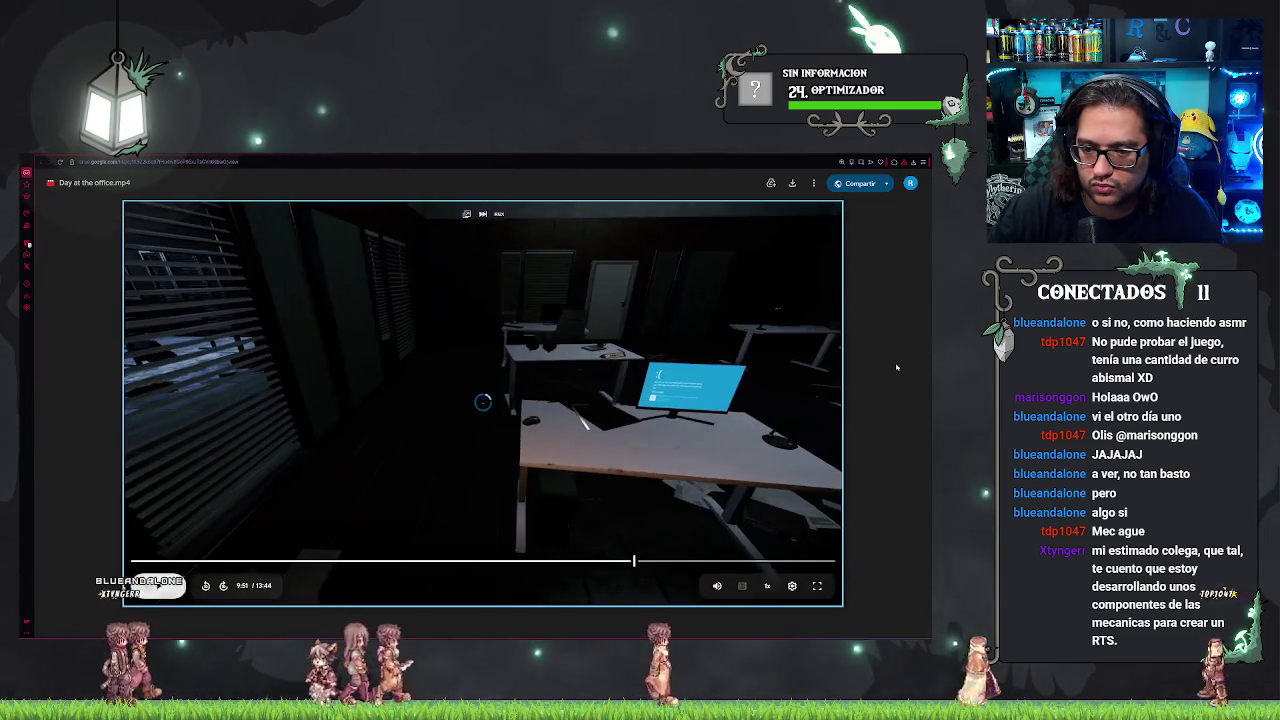
key("Right")
key("Right")
key("Right")
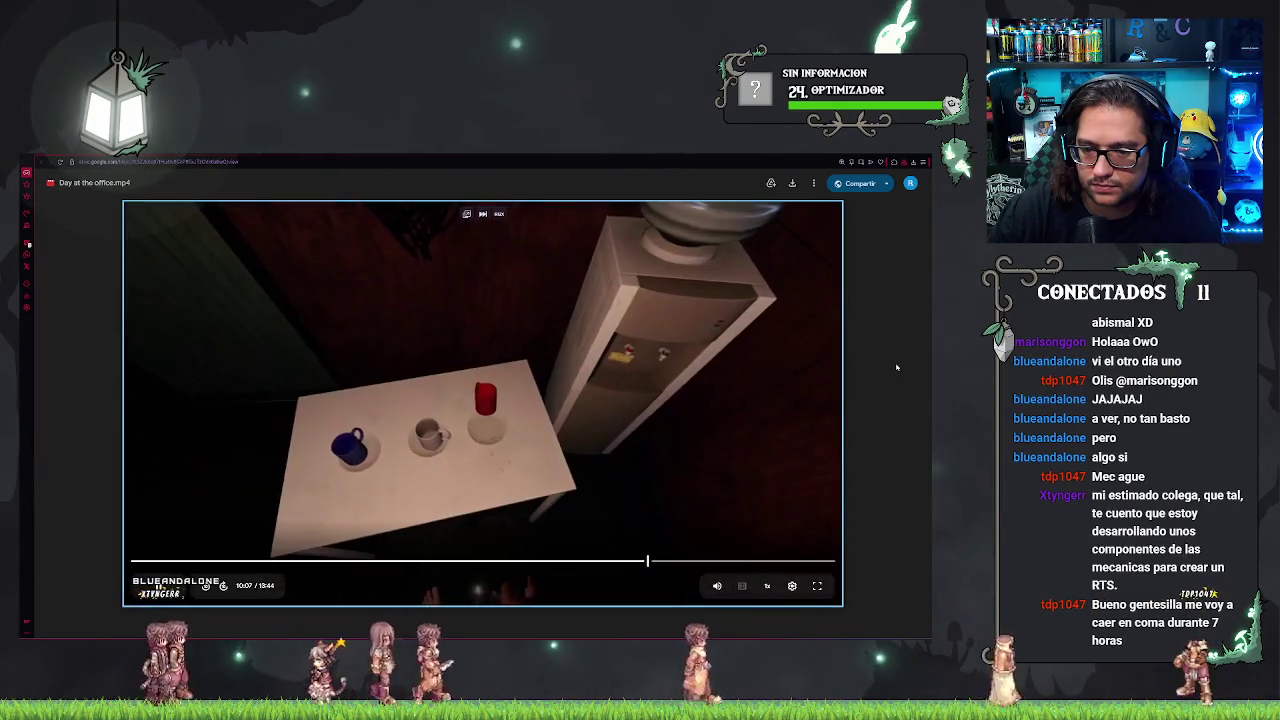
key("Right")
key("Right")
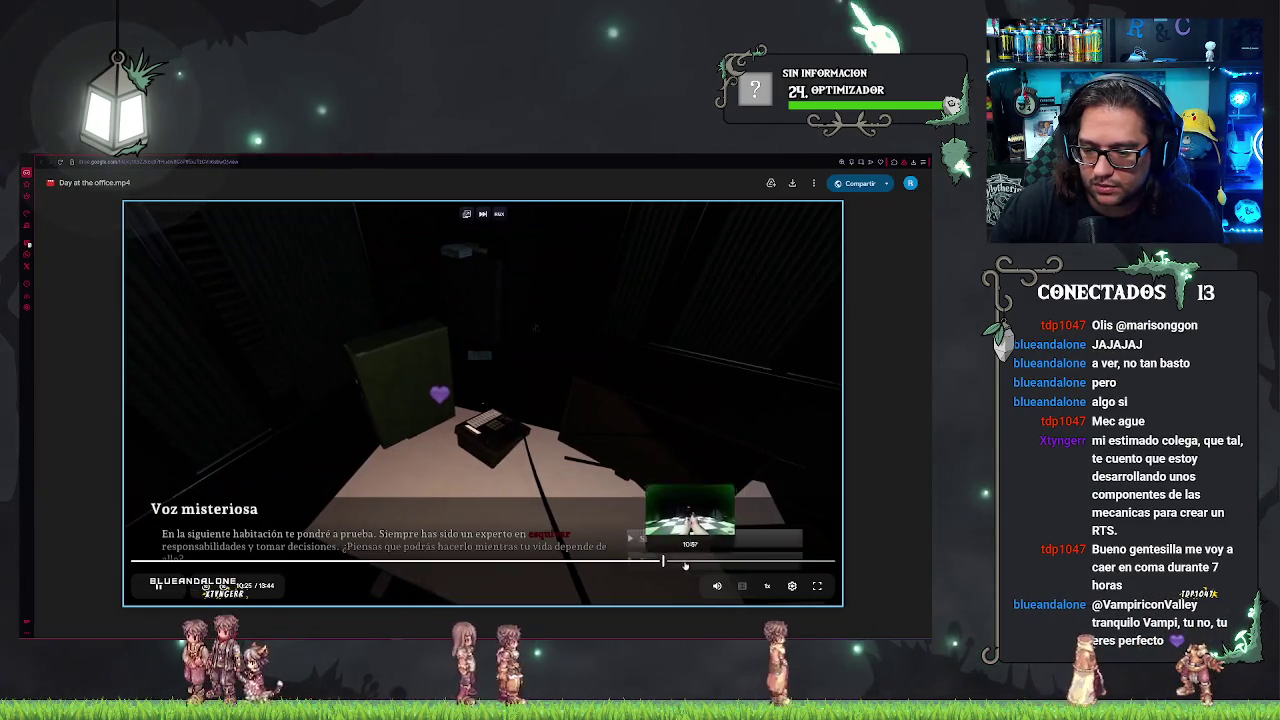
key("Right")
key("Right")
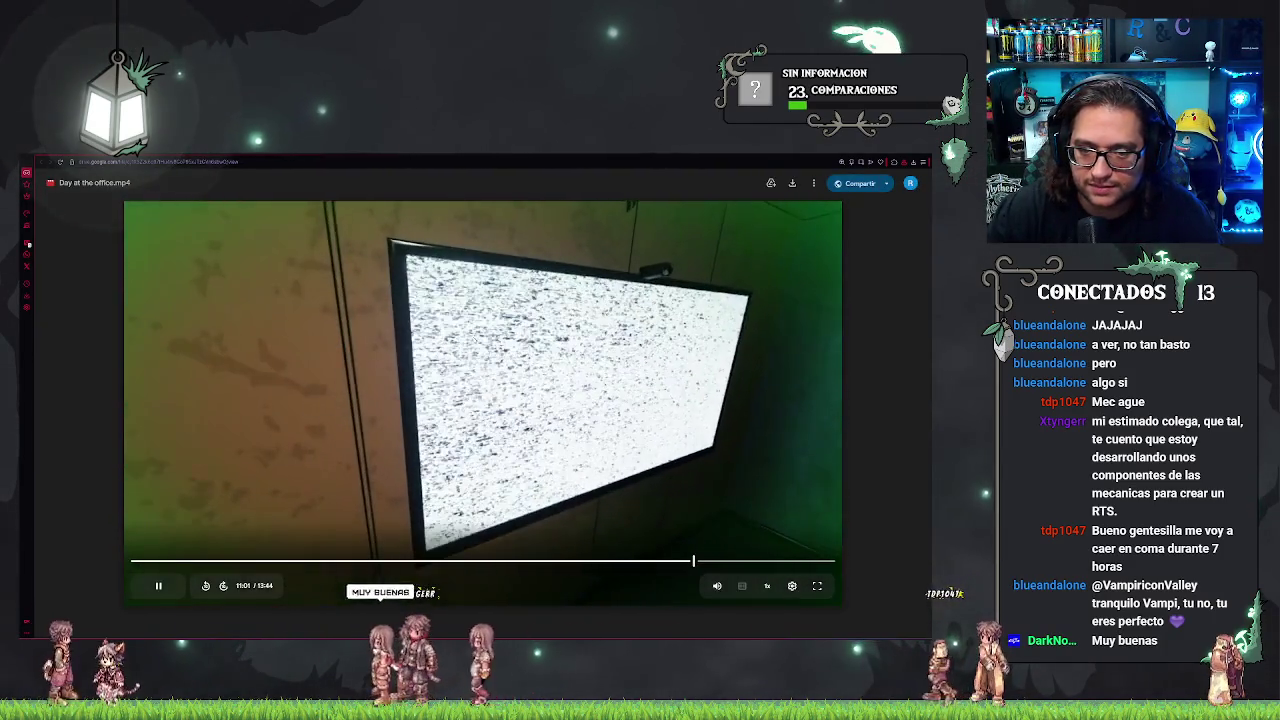
- Pause the video at 11:01 on the static TV, then let it play into the red-walled room
key("space")
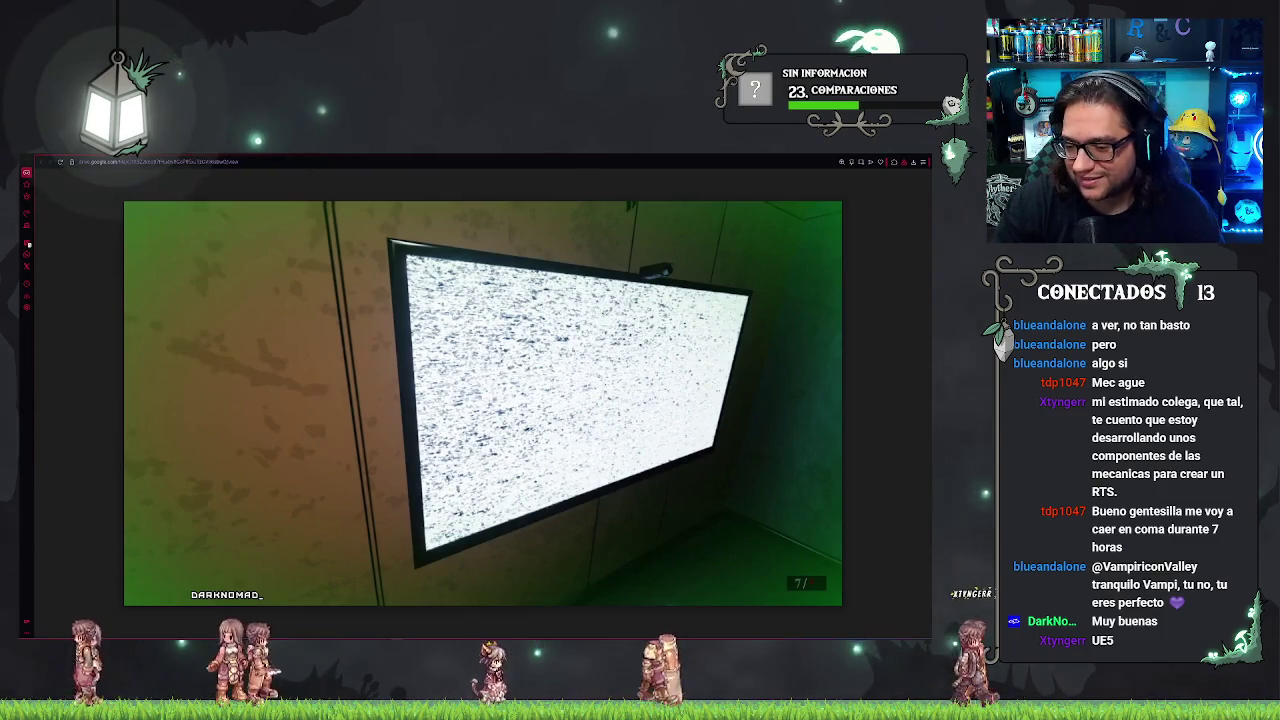
key("space")
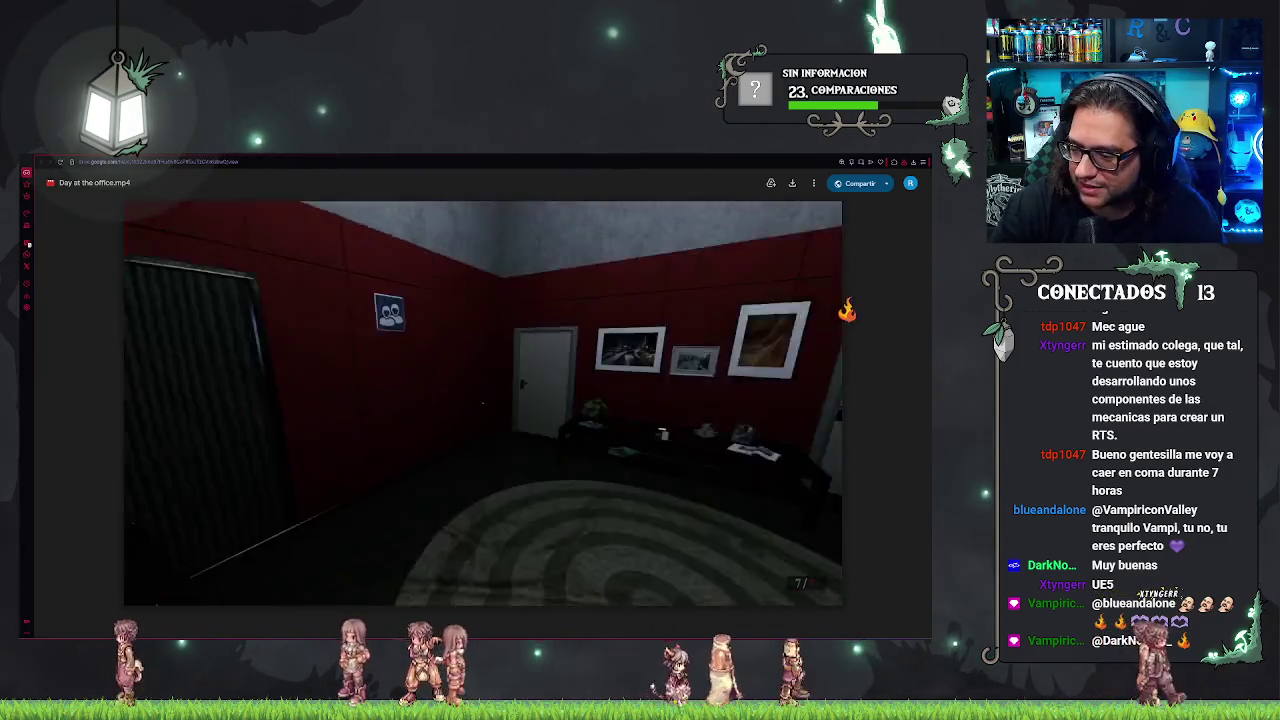
- Stop the video at 11:19 on the red room between two doors
left_click(472, 358)
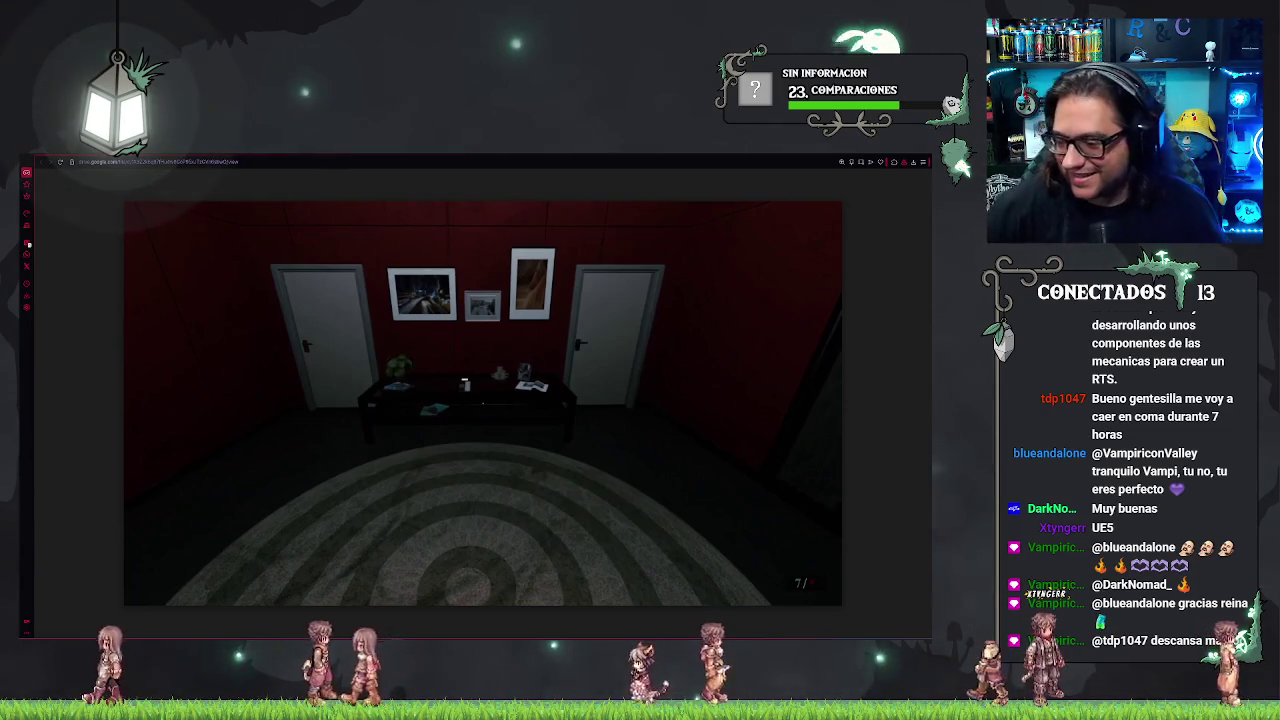
mouse_move(286, 330)
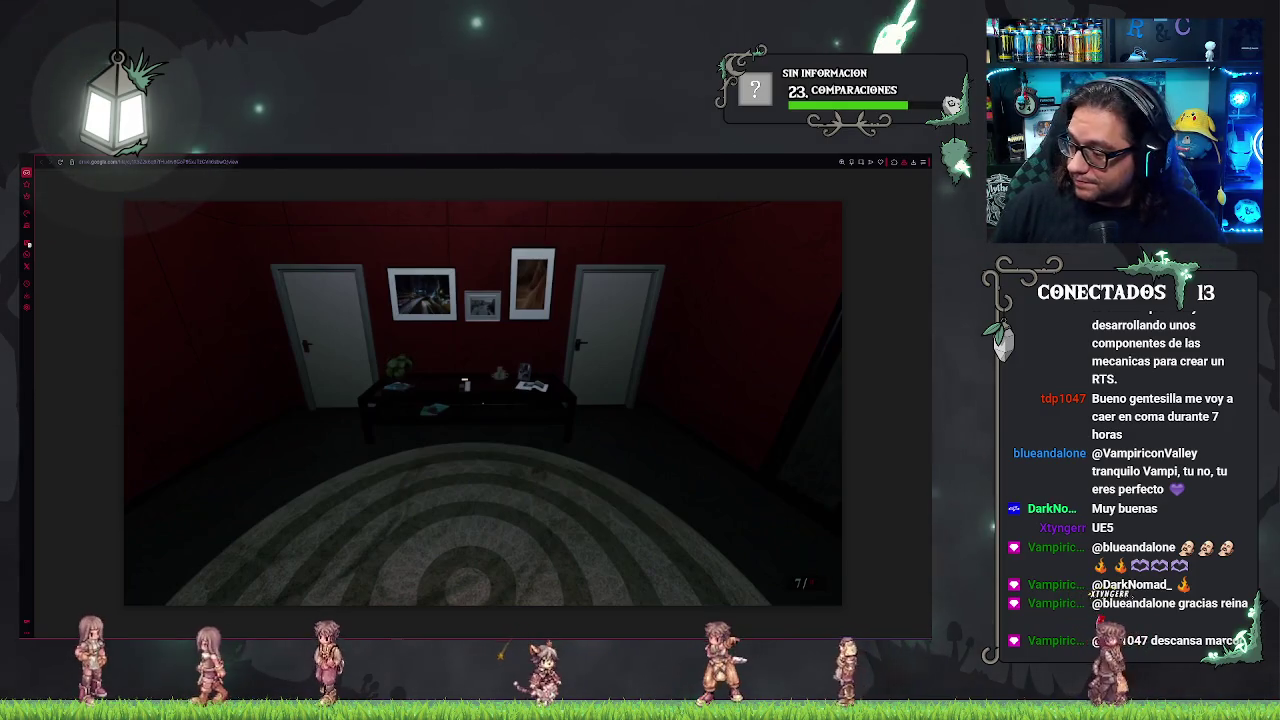
mouse_move(604, 450)
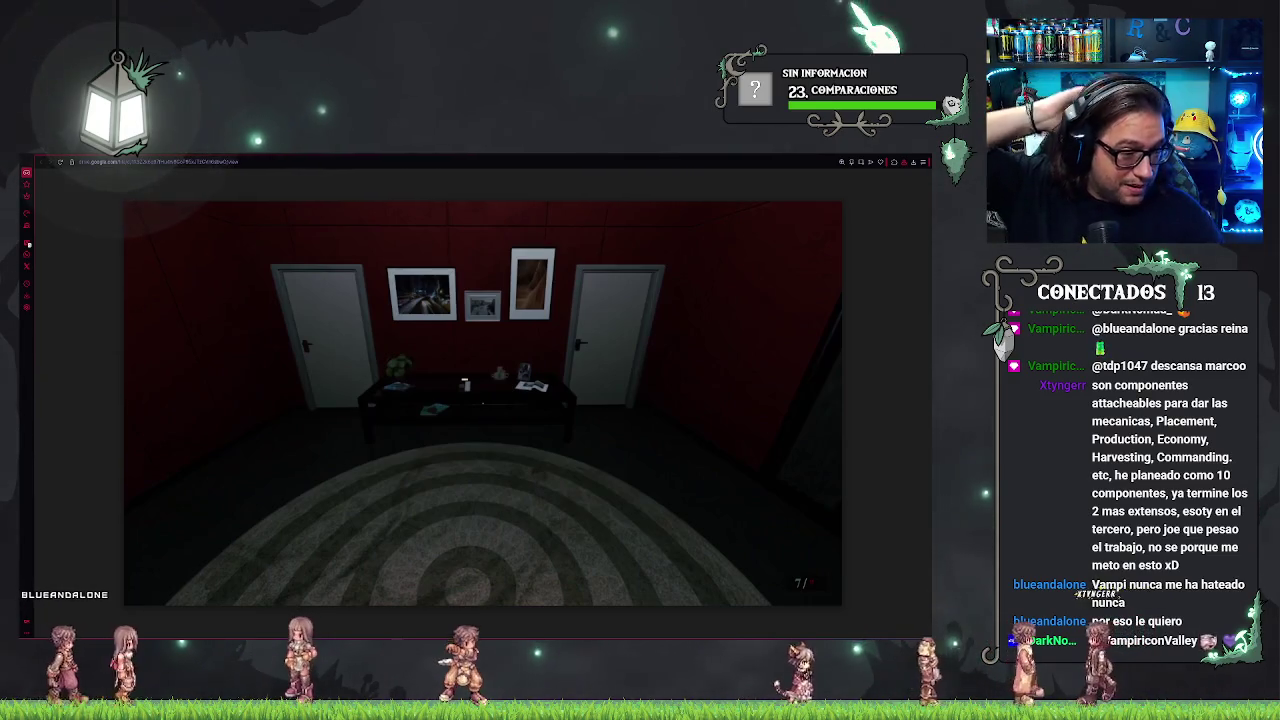
- Play the video on from 11:19 to its video options screen, then switch back to Unreal Editor
mouse_move(611, 325)
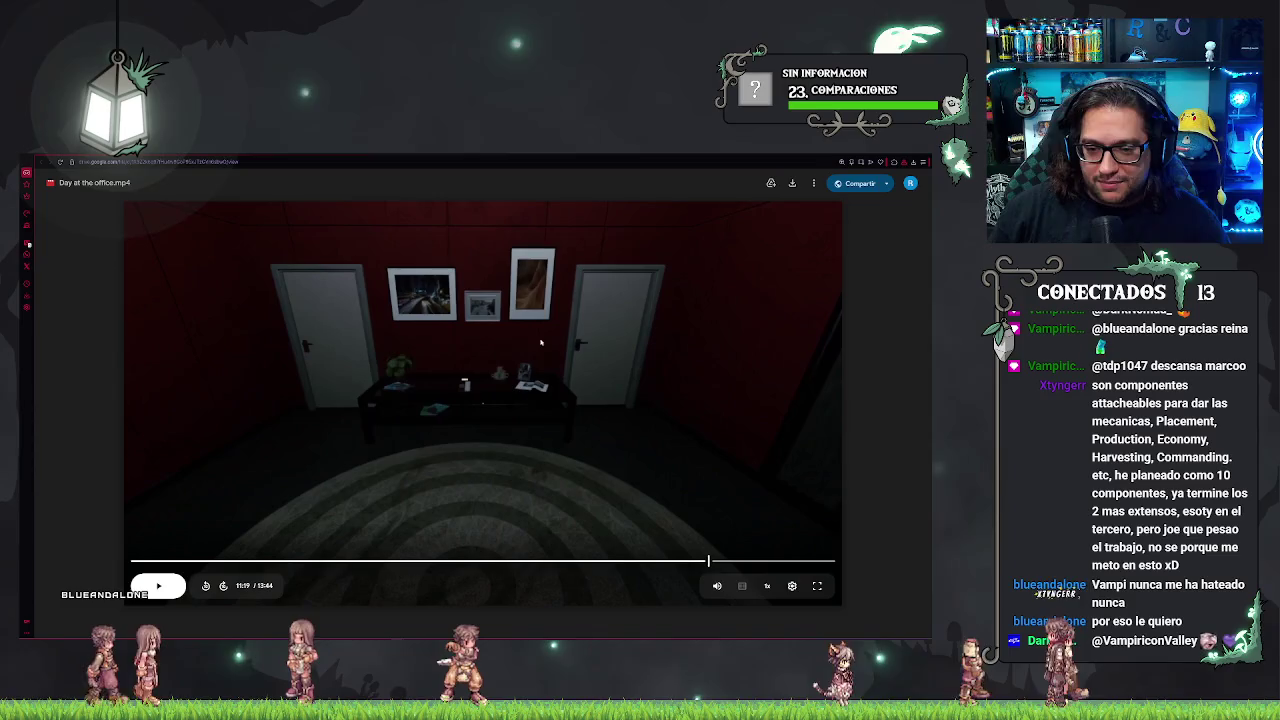
left_click(540, 378)
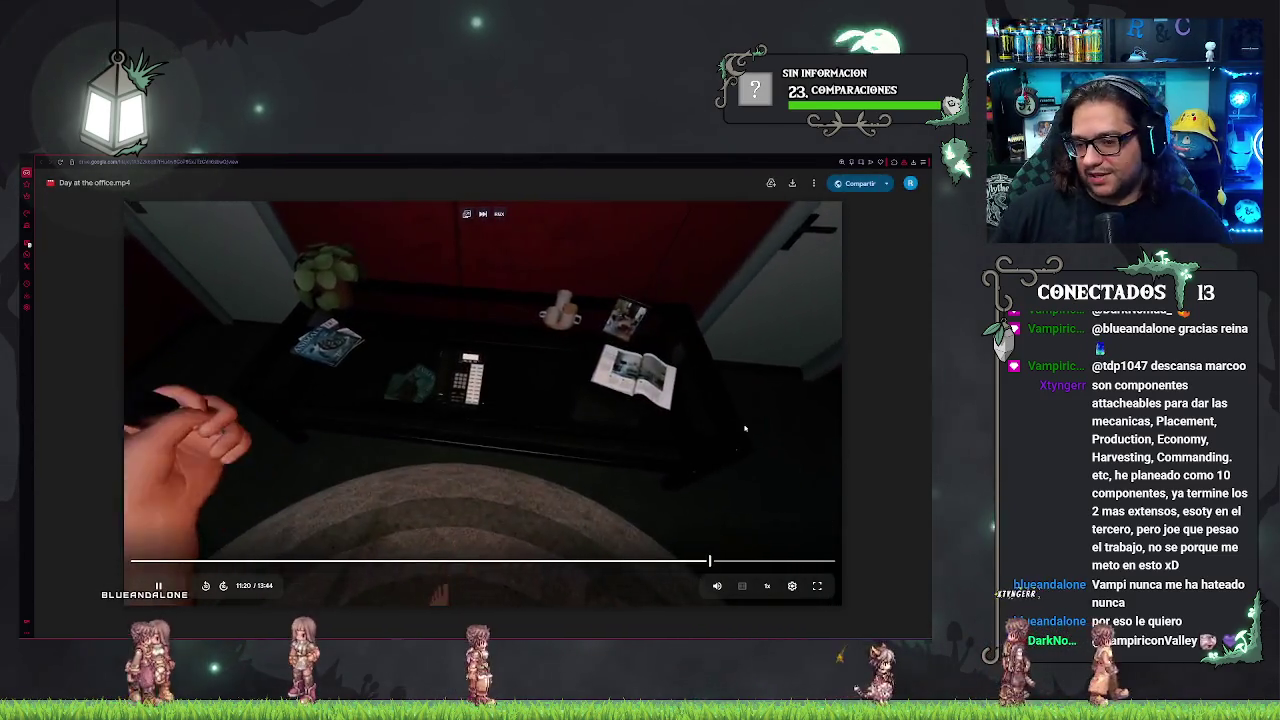
key("l")
key("l")
key("l")
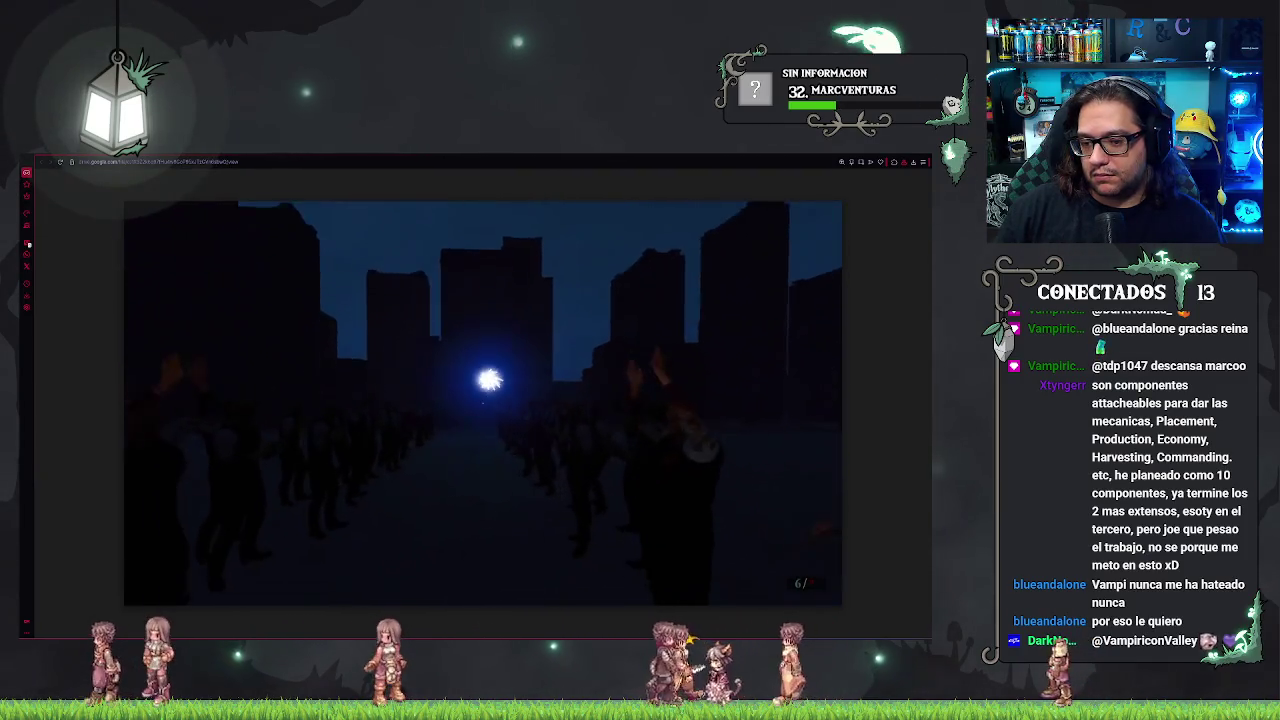
mouse_move(651, 384)
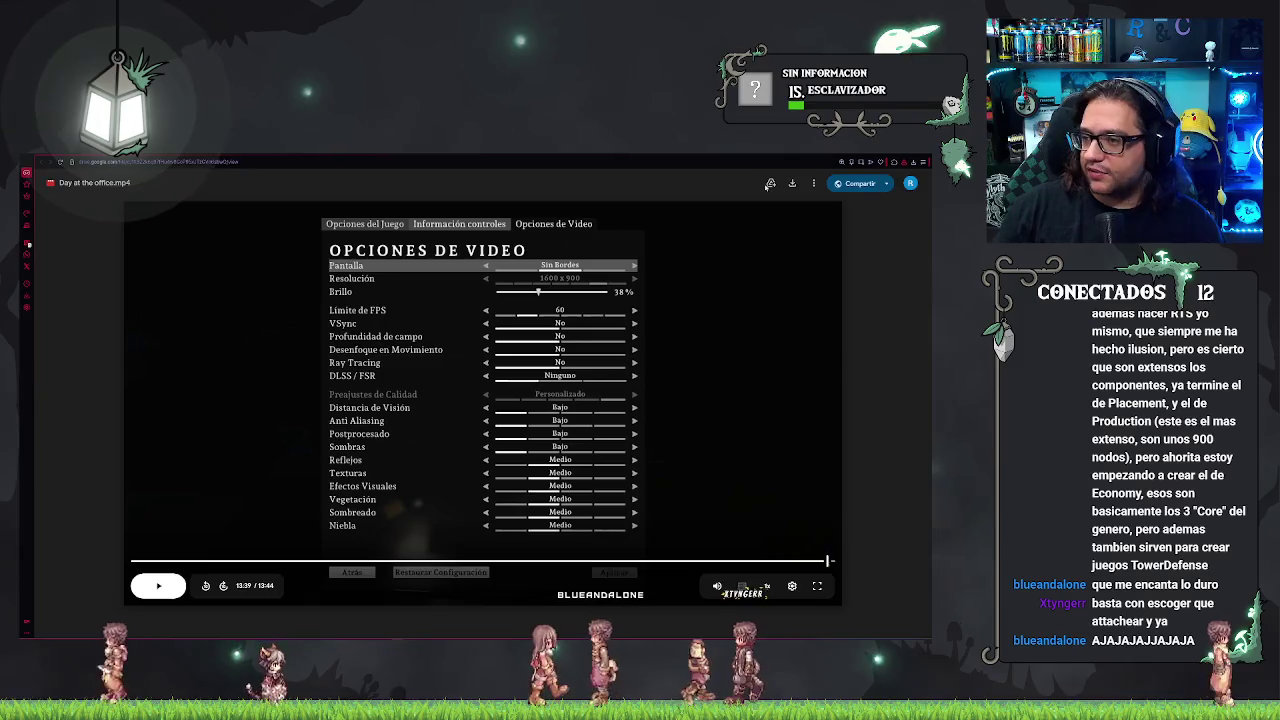
key("alt+Tab")
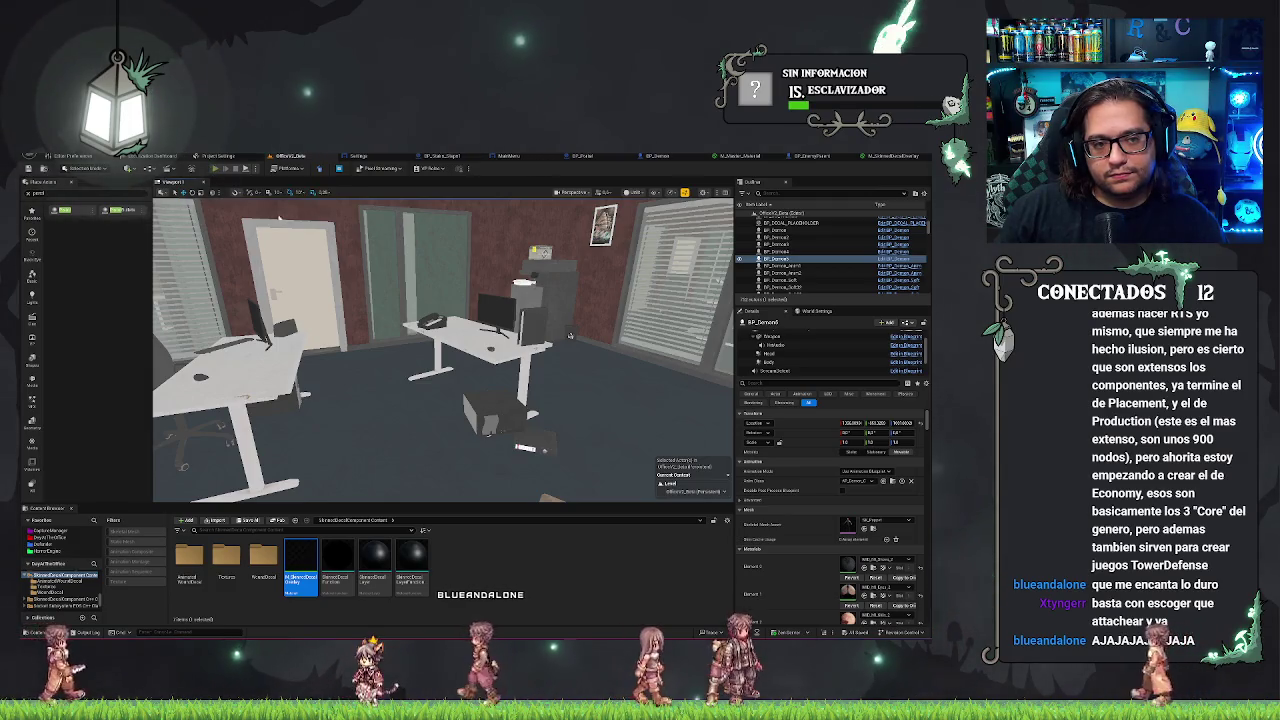
- Run the office level in a Play-In-Editor session with Alt+P
key("alt+p")
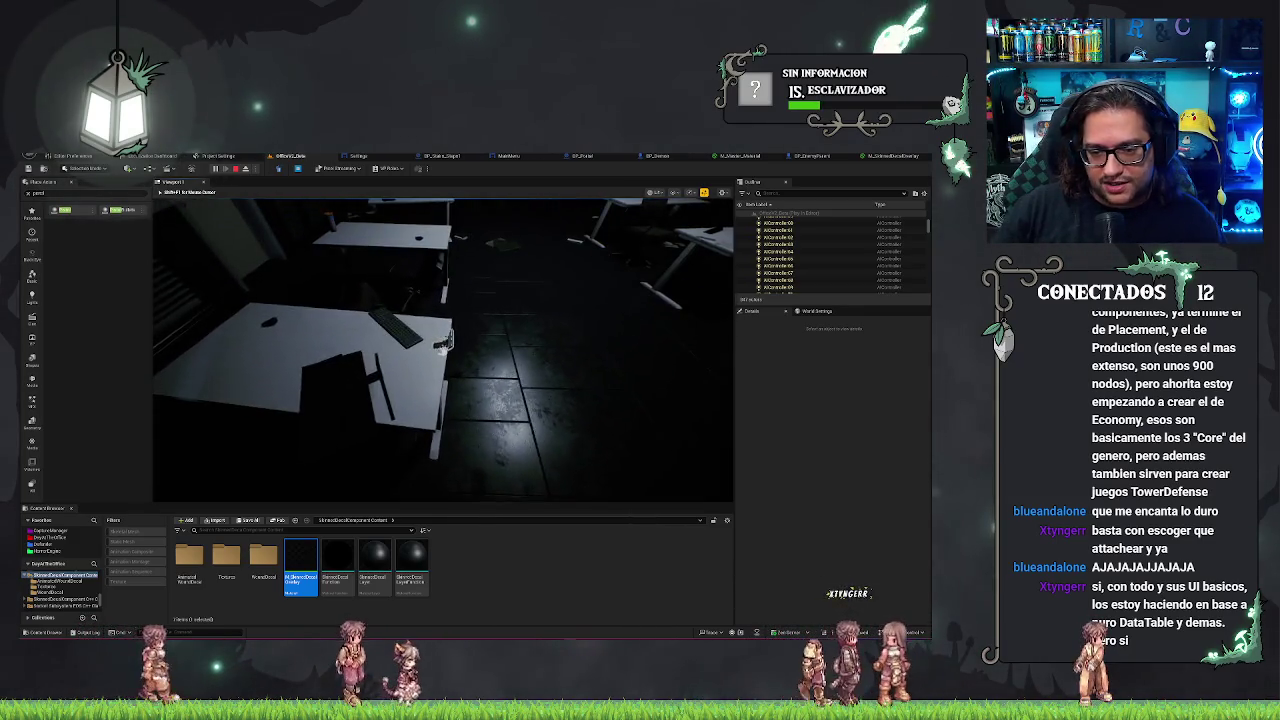
- Grab the pistol, shoot the enemy once, and exit the play session
key("e")
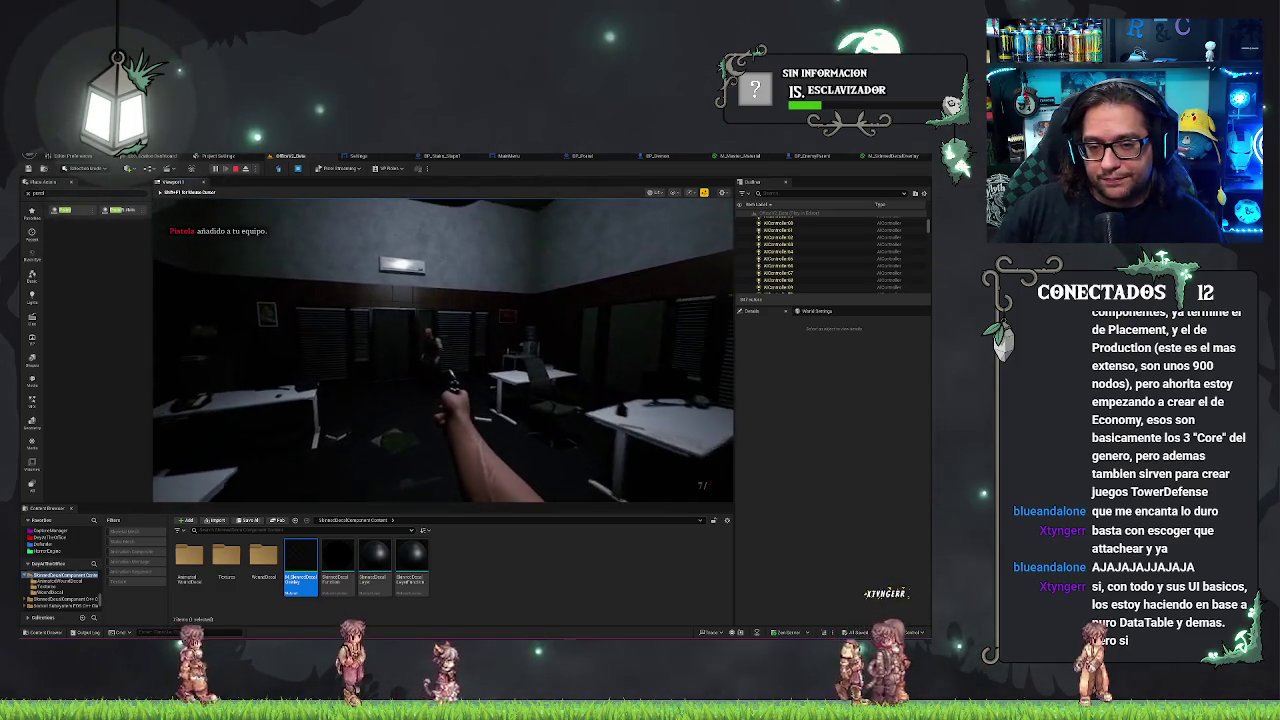
left_click(453, 380)
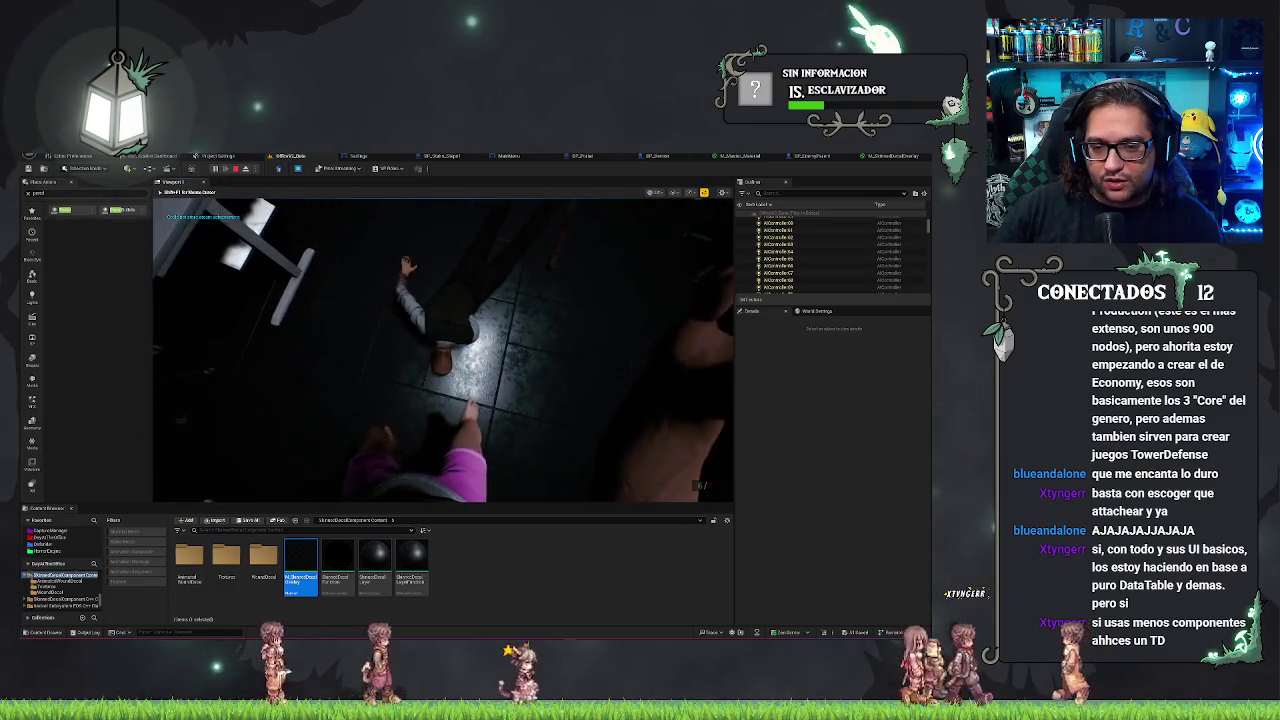
key("Escape")
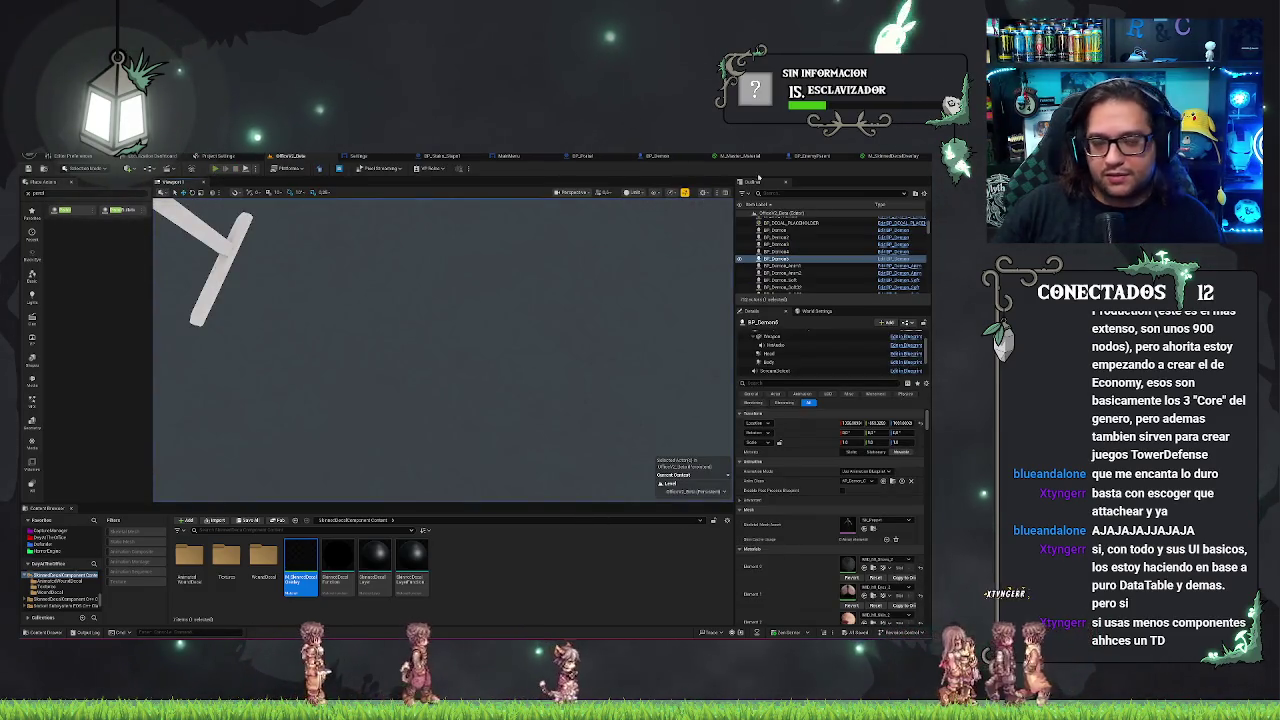
- Playtest the level once more, frame the selected character, then switch to the M_SkinnedDecalOverlay graph
key("alt+p")
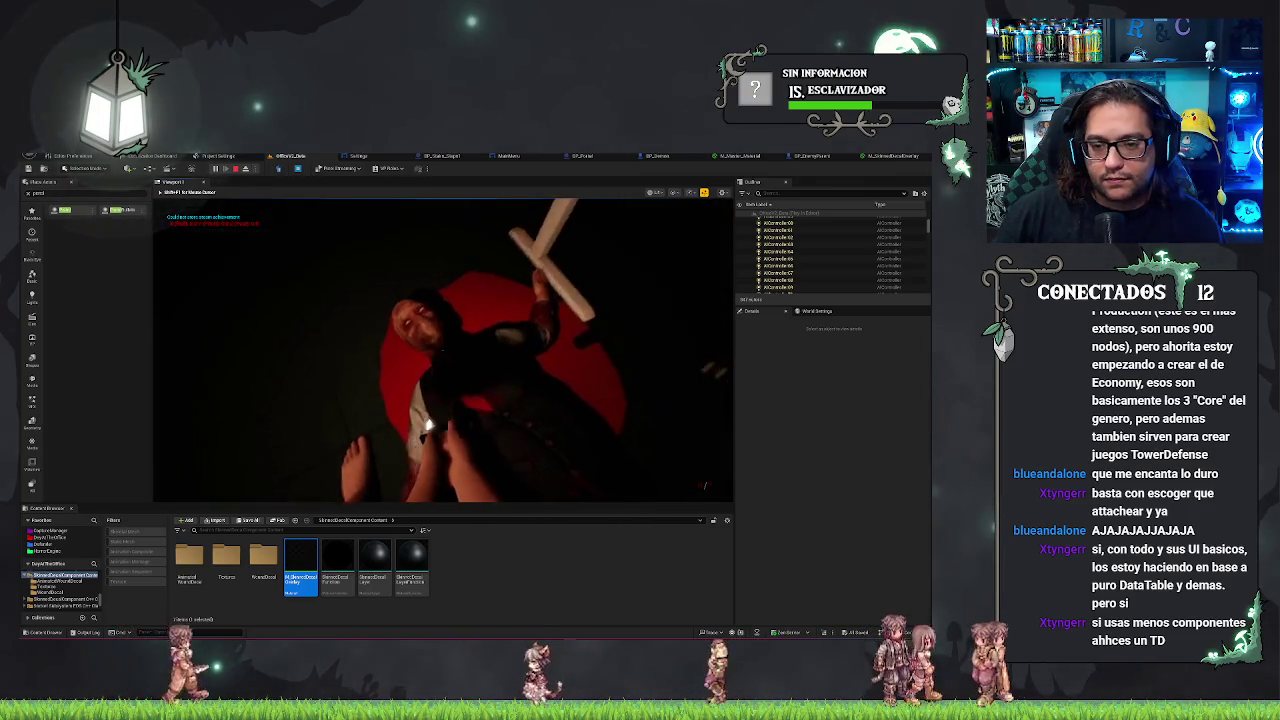
key("Escape")
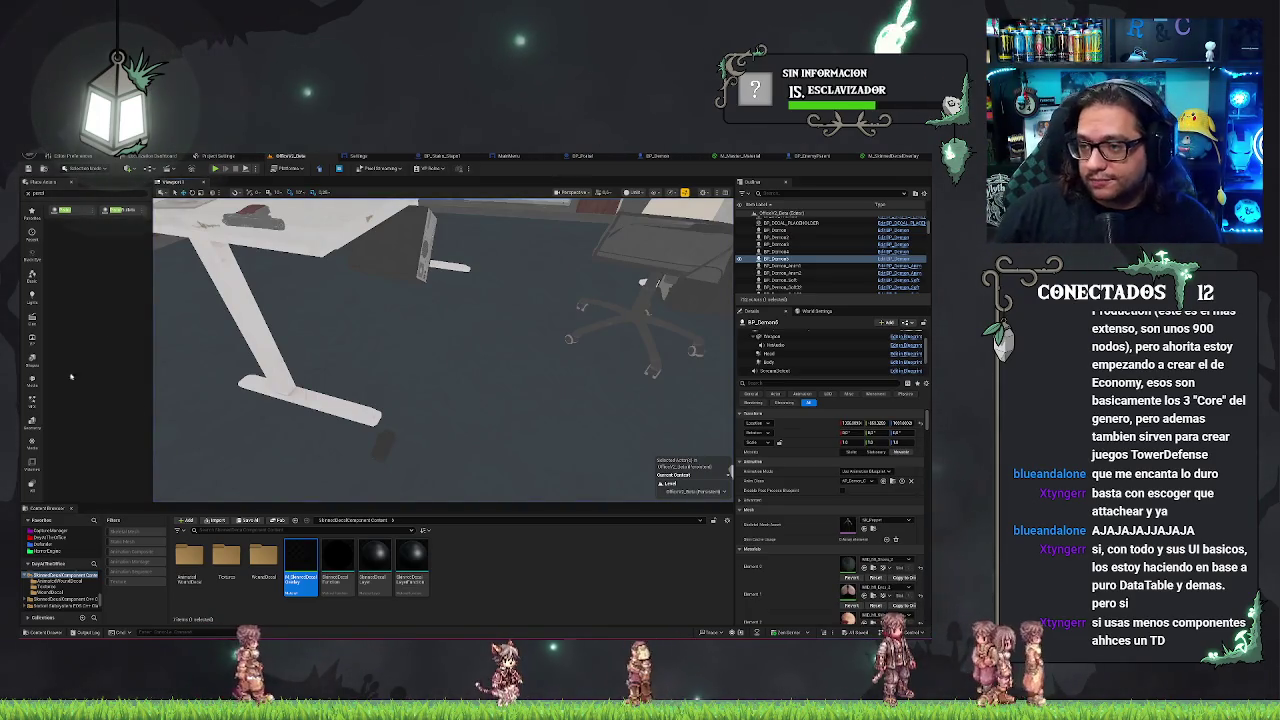
key("f")
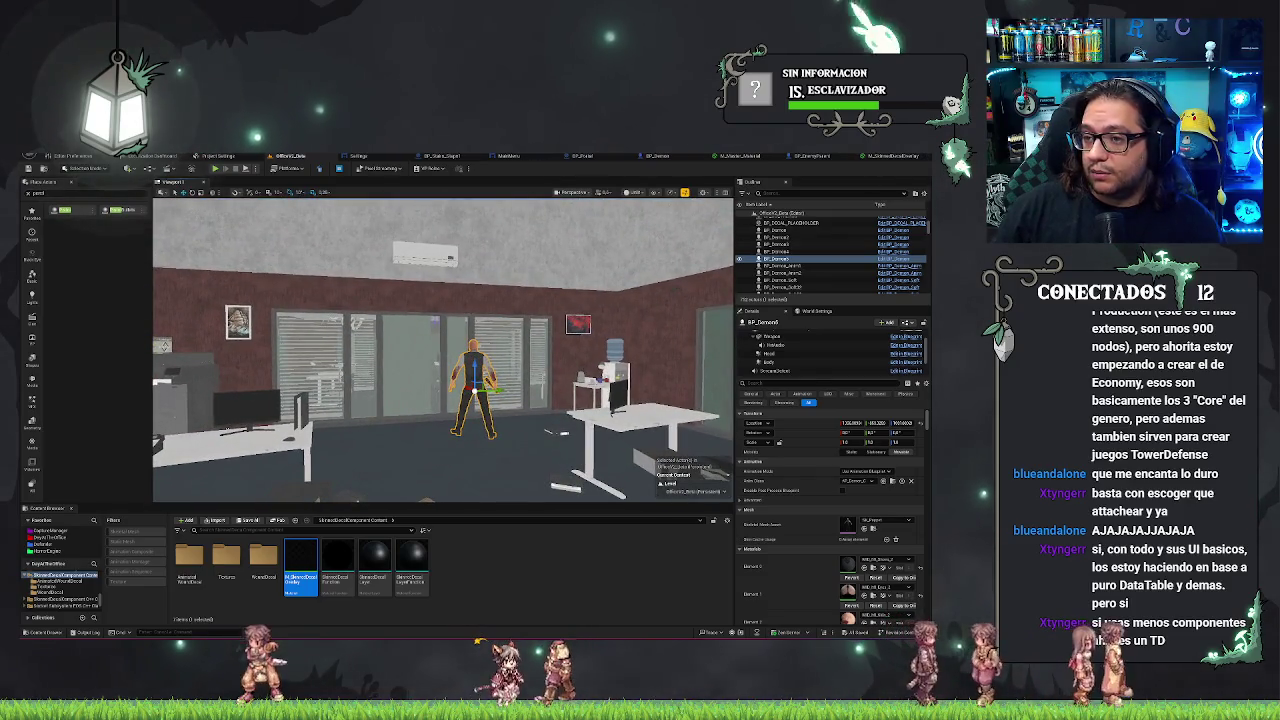
left_click_drag(619, 291, 590, 340)
left_click(885, 157)
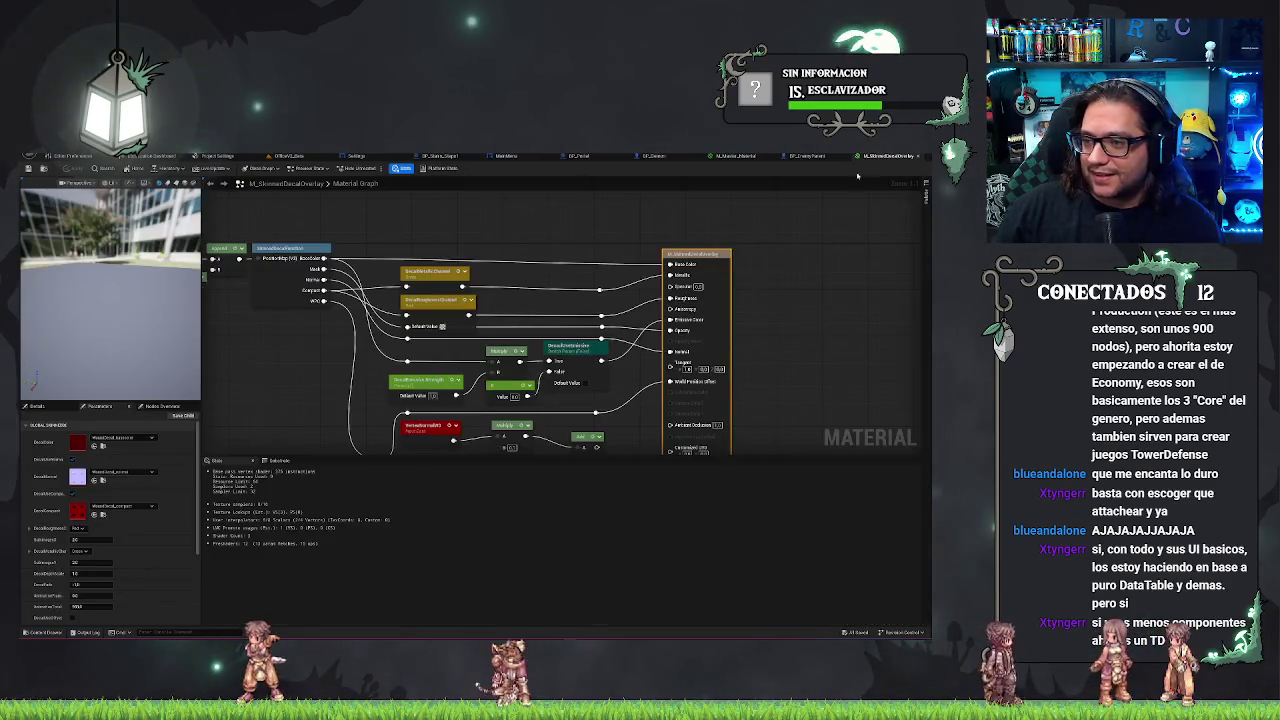
- Show the M_SkinnedDecalOverlay material's Details, then select its output result node
left_click(542, 207)
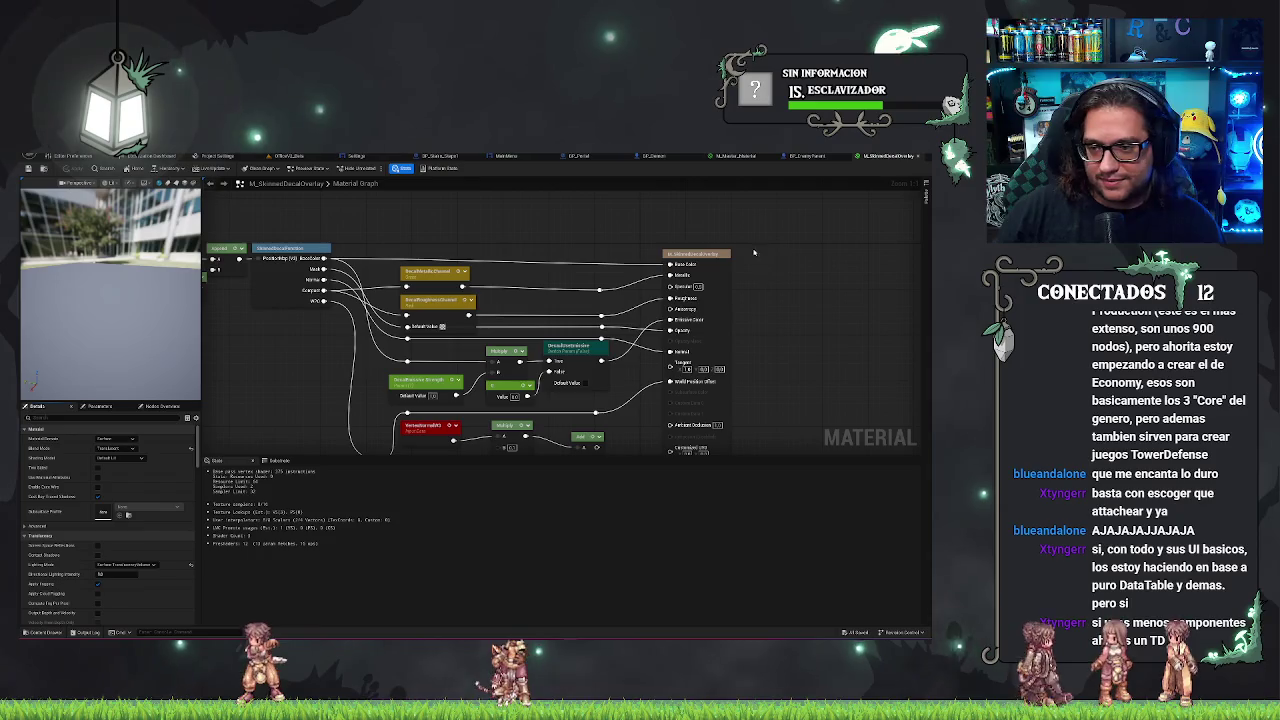
left_click(697, 255)
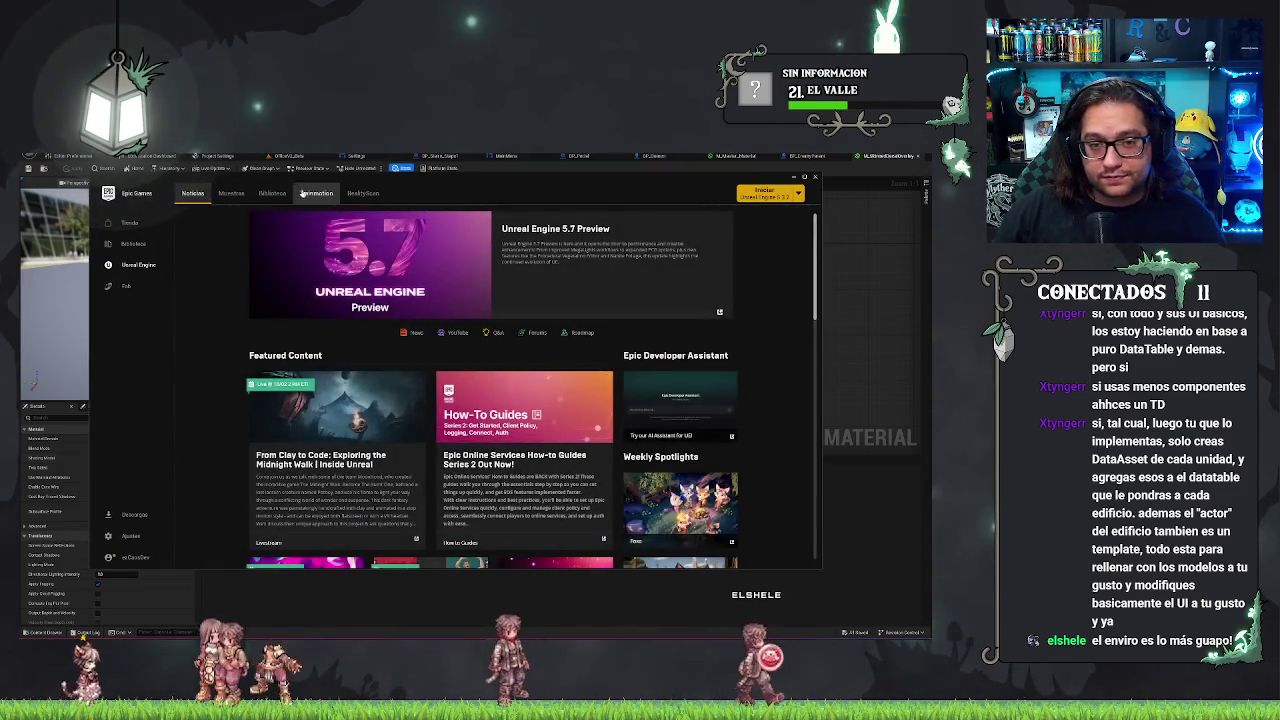
- Open the skinned decal demo project from the Library, confirming its engine version
left_click(272, 193)
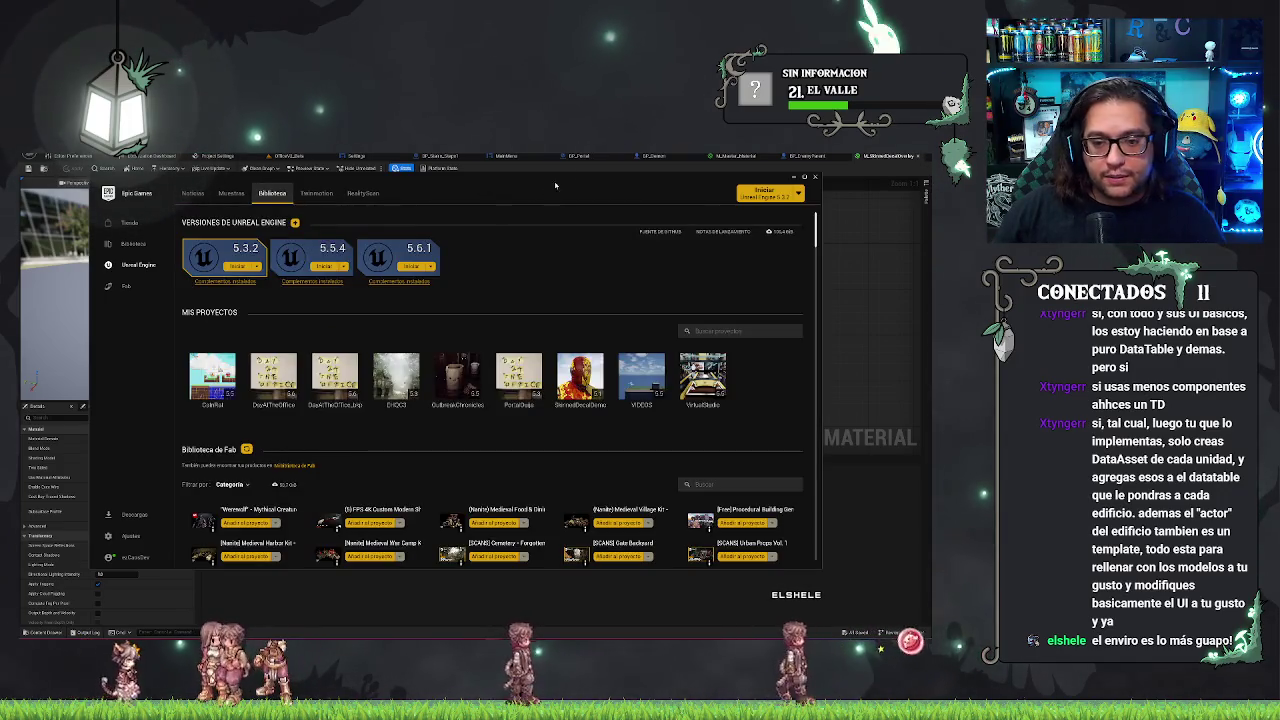
double_click(580, 380)
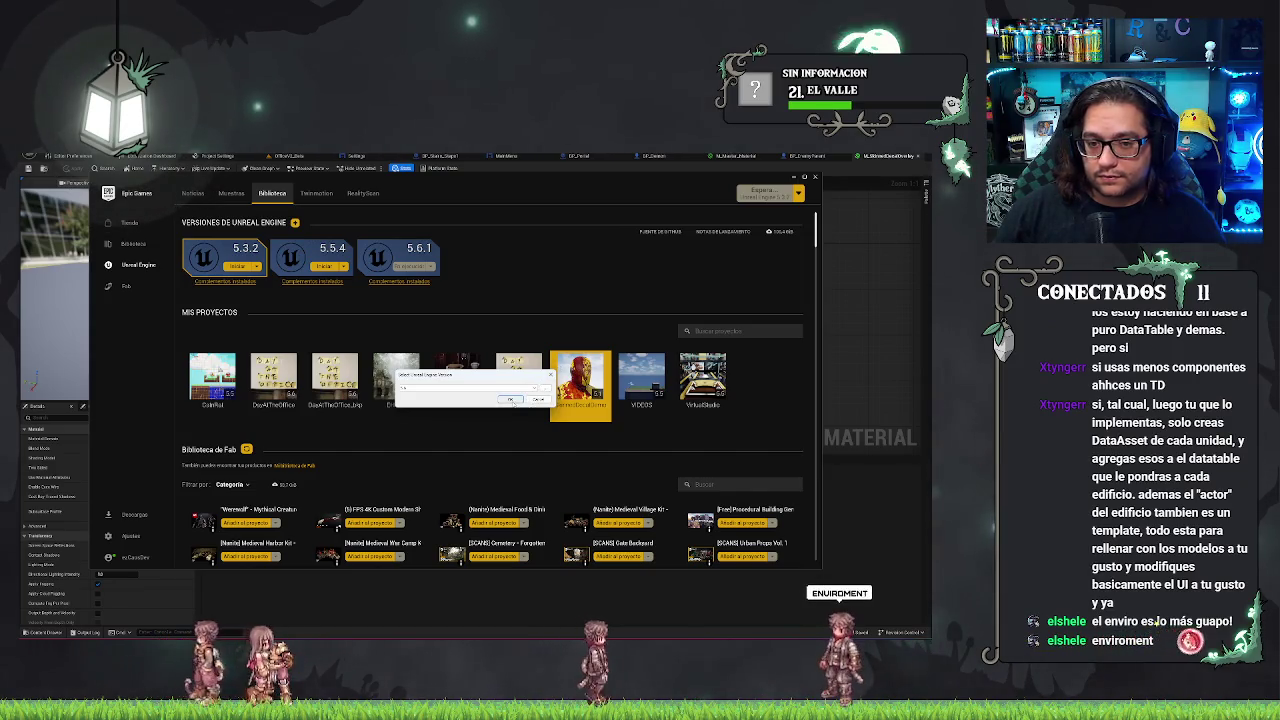
left_click(511, 400)
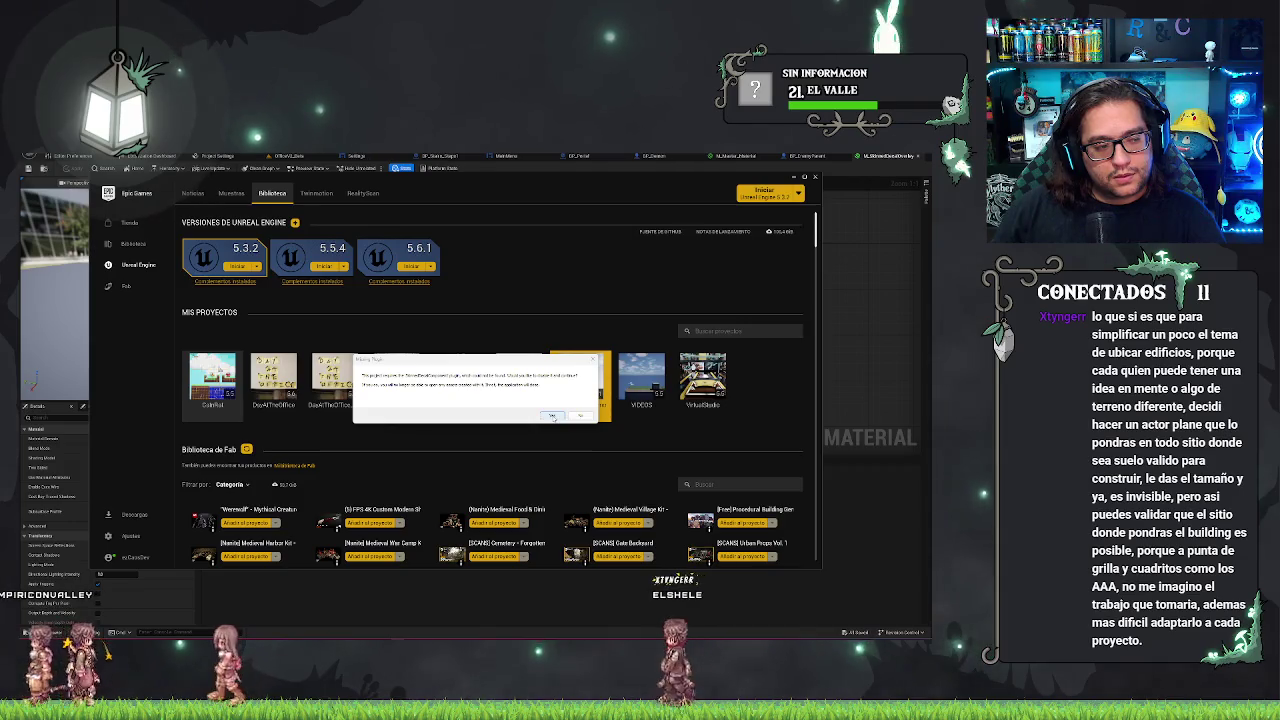
- Answer the missing plugin prompt and bring the launcher's project Library to the front
left_click(553, 416)
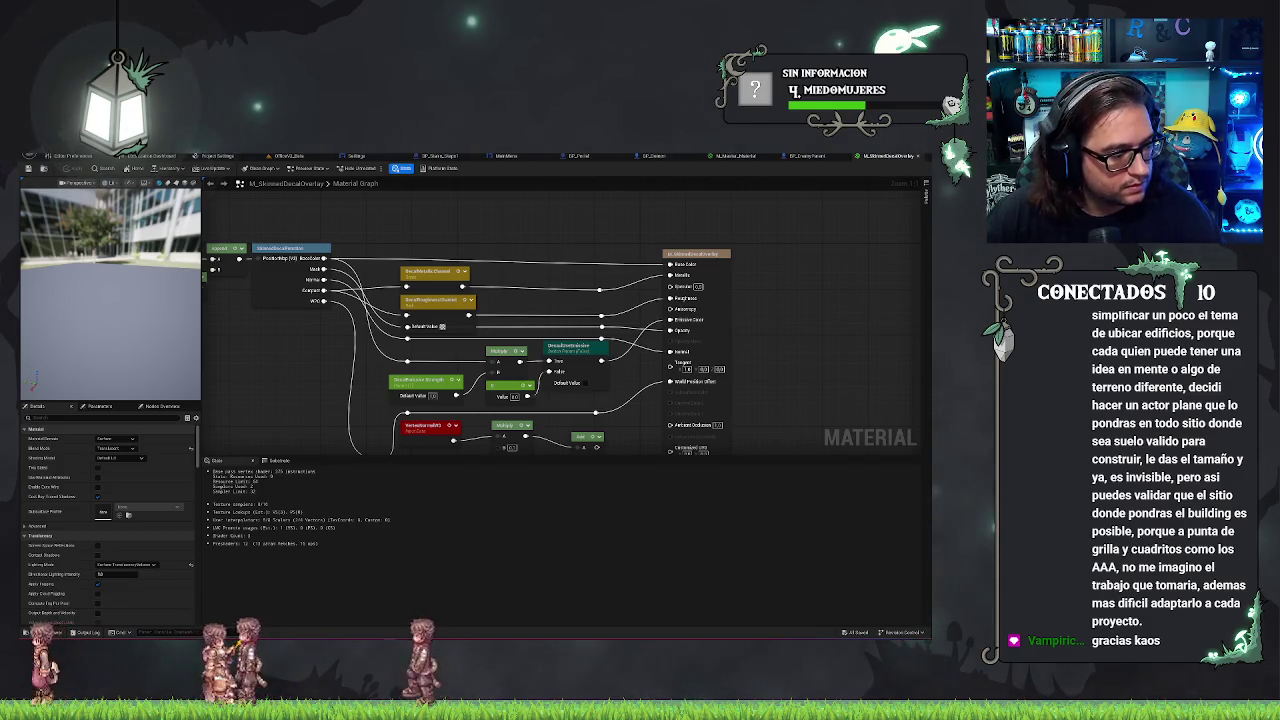
key("alt+Tab")
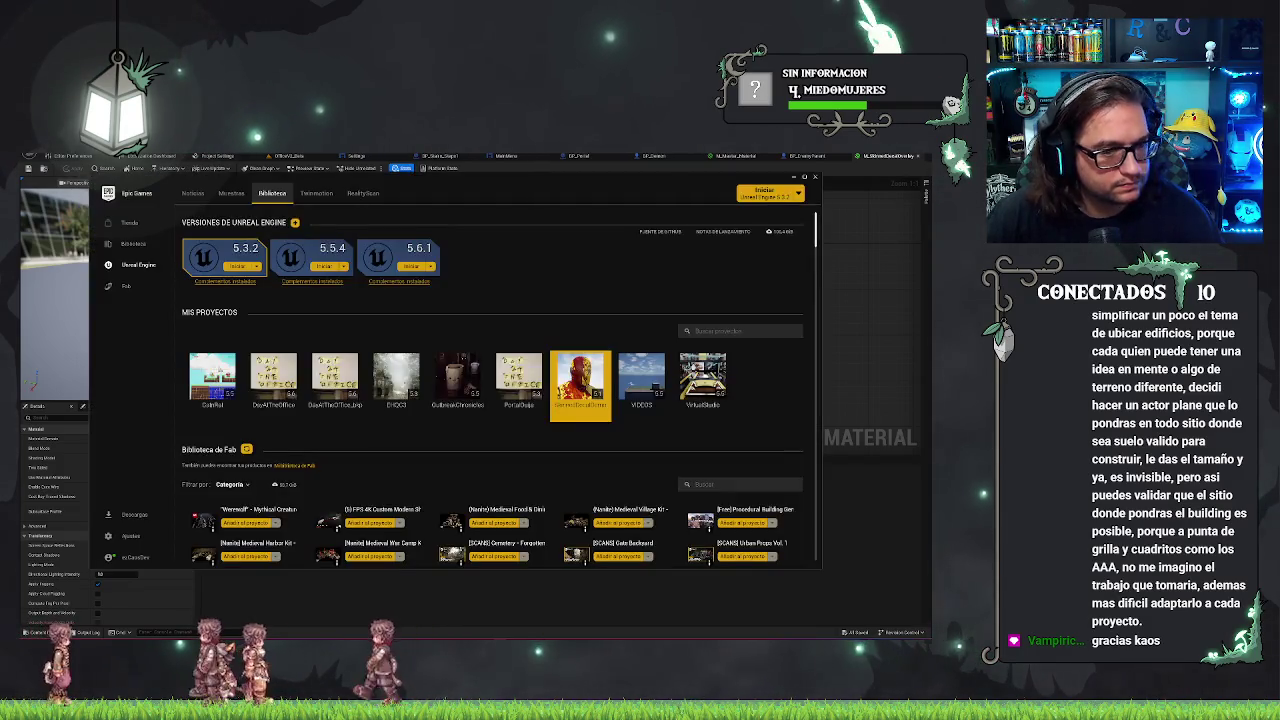
- Launch the SkinnedDecalDemo project from My Projects and dismiss the validation-failed warning
double_click(645, 392)
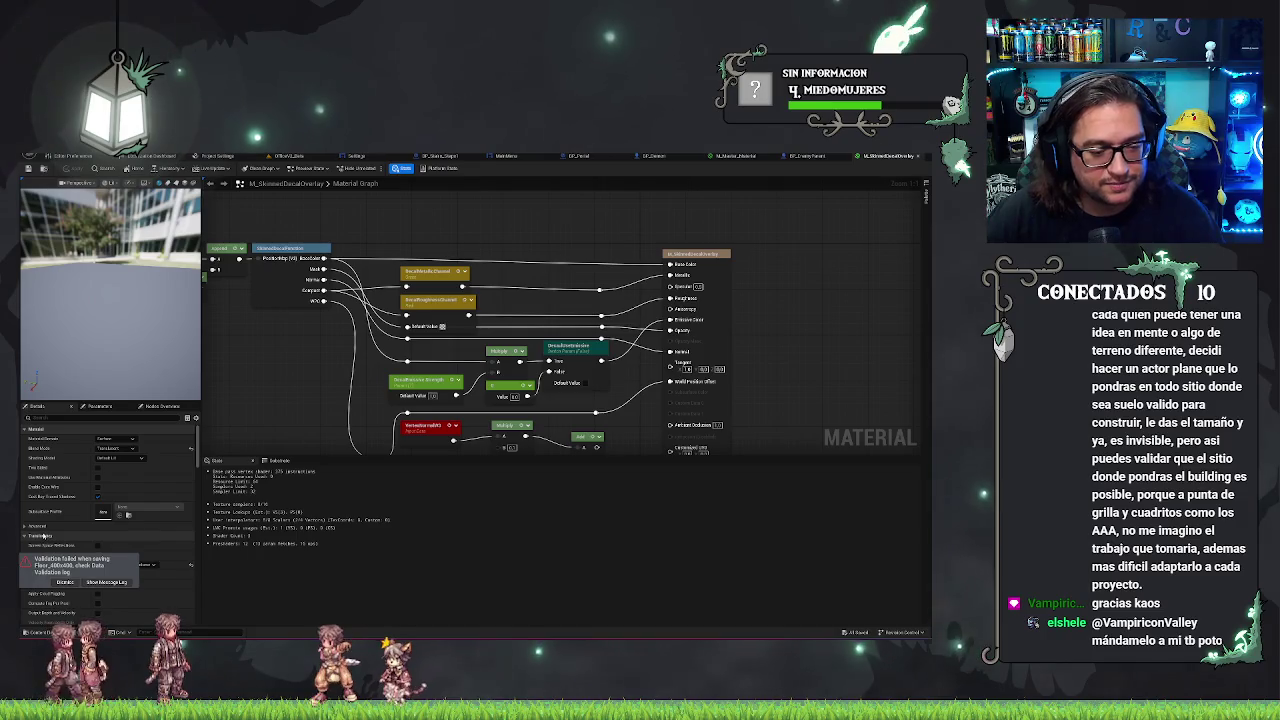
left_click(76, 584)
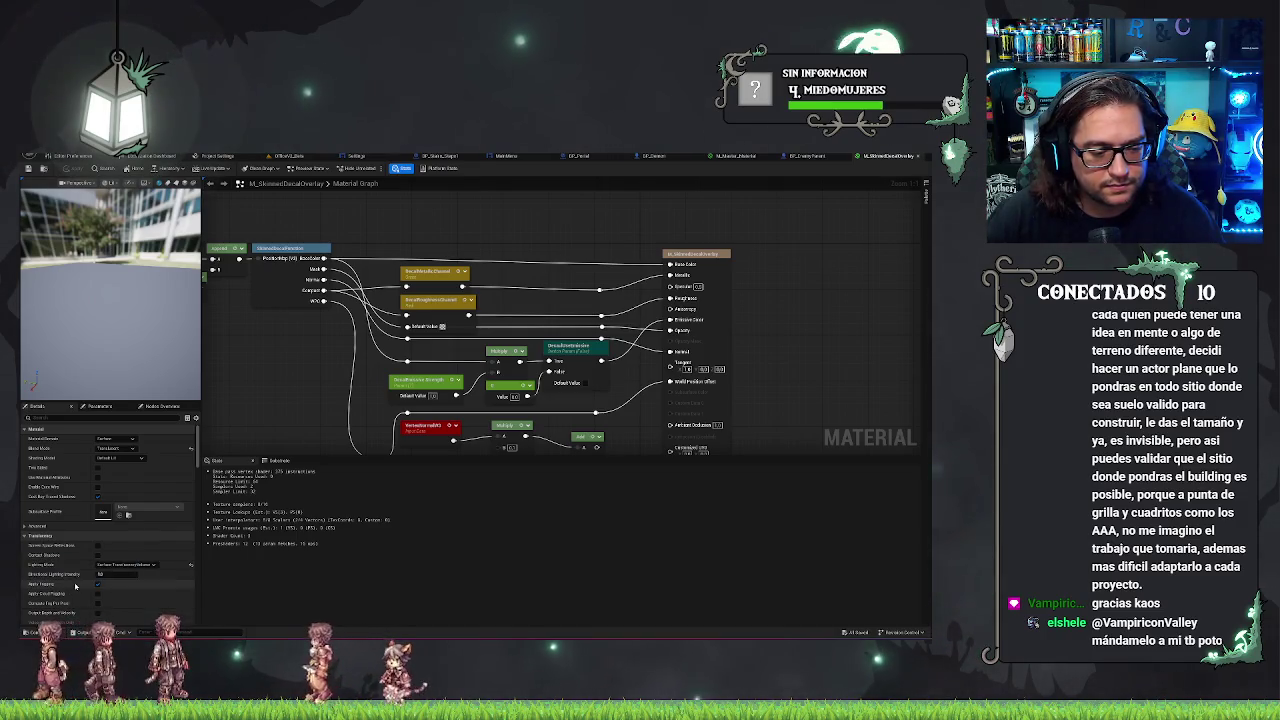
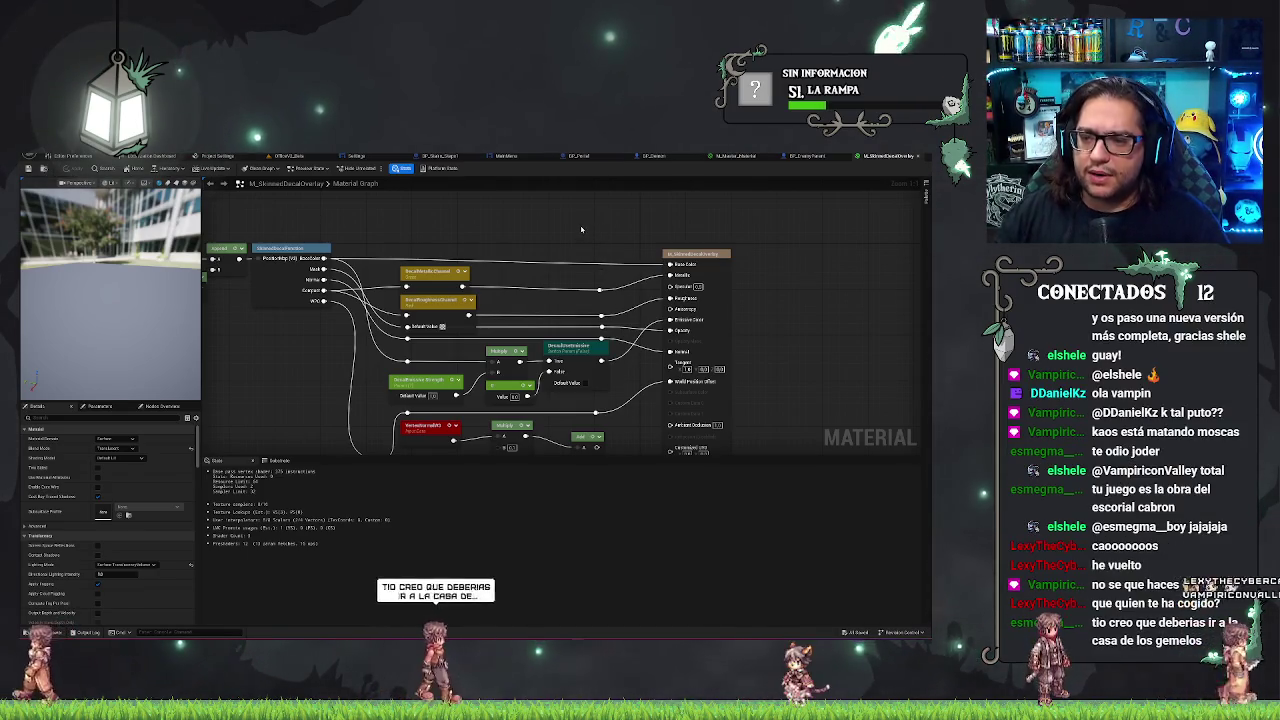
- Switch to the office level and move the camera toward the demon character
left_click(288, 157)
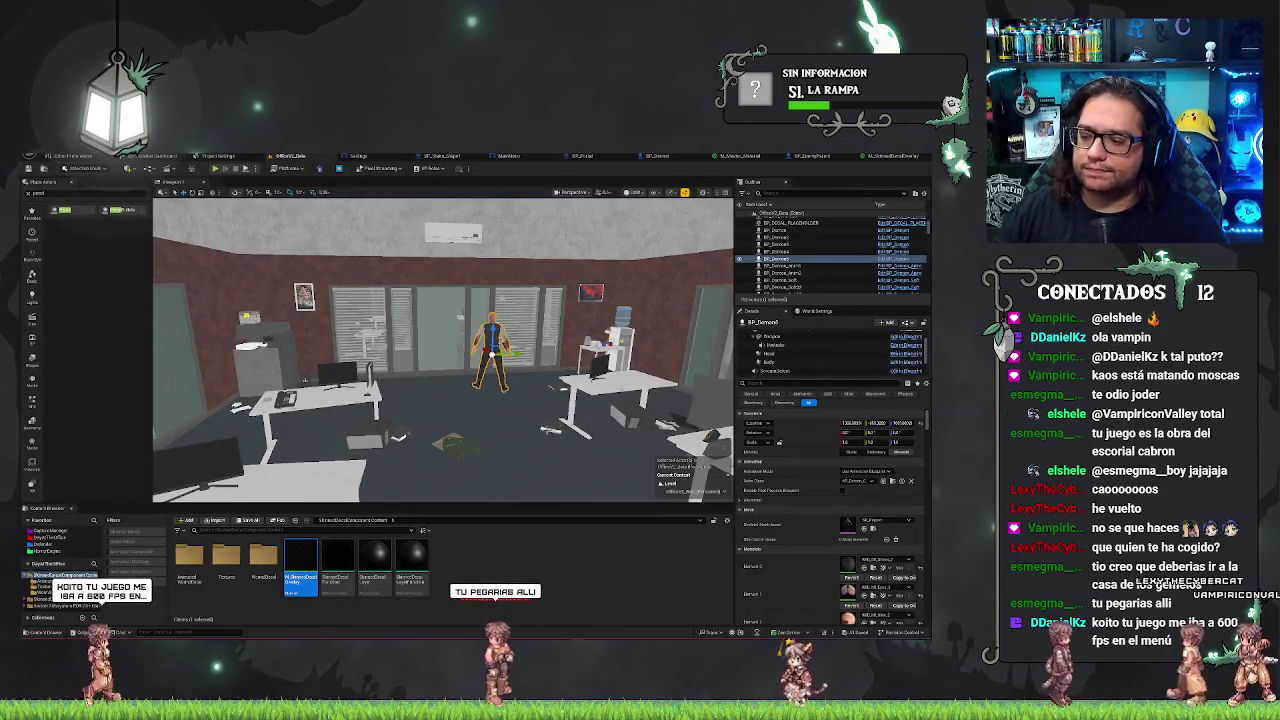
mouse_move(528, 414)
left_mouse_down()
mouse_move(540, 440)
mouse_move(515, 410)
left_mouse_up()
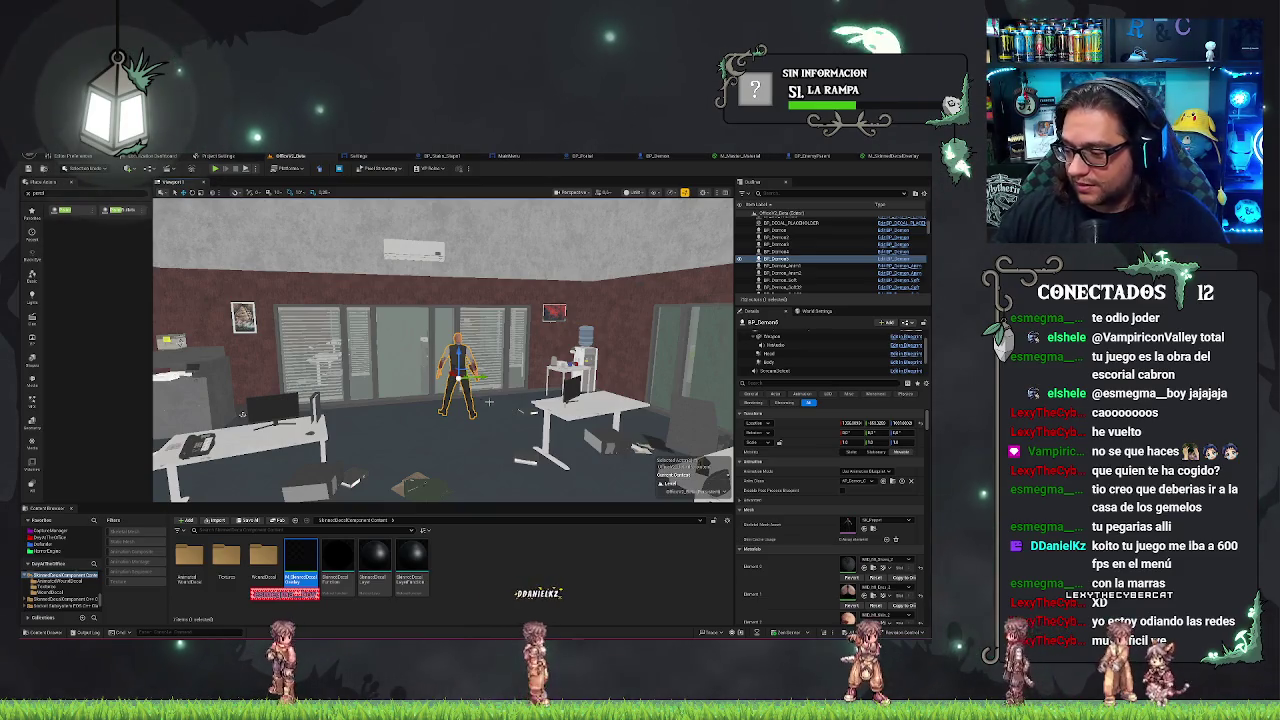
mouse_move(519, 404)
left_mouse_down()
mouse_move(519, 365)
mouse_move(535, 365)
mouse_move(506, 407)
left_mouse_up()
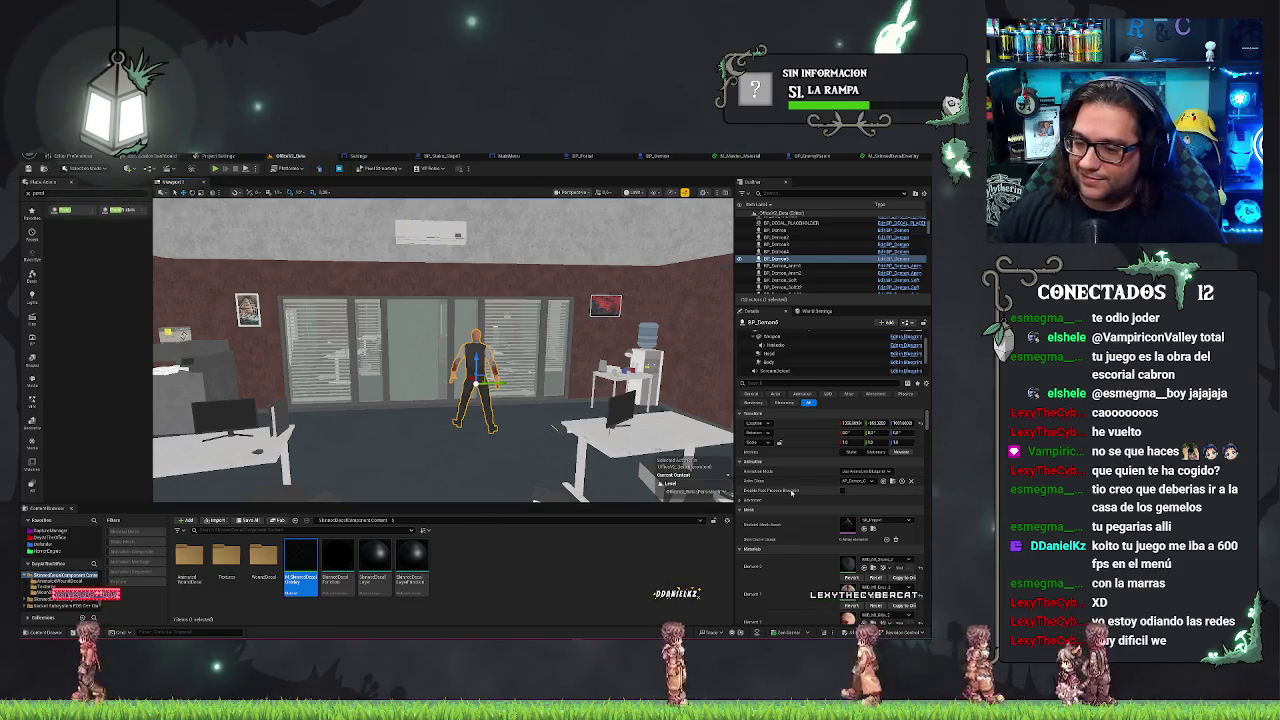
scroll(792, 492, "down", 2)
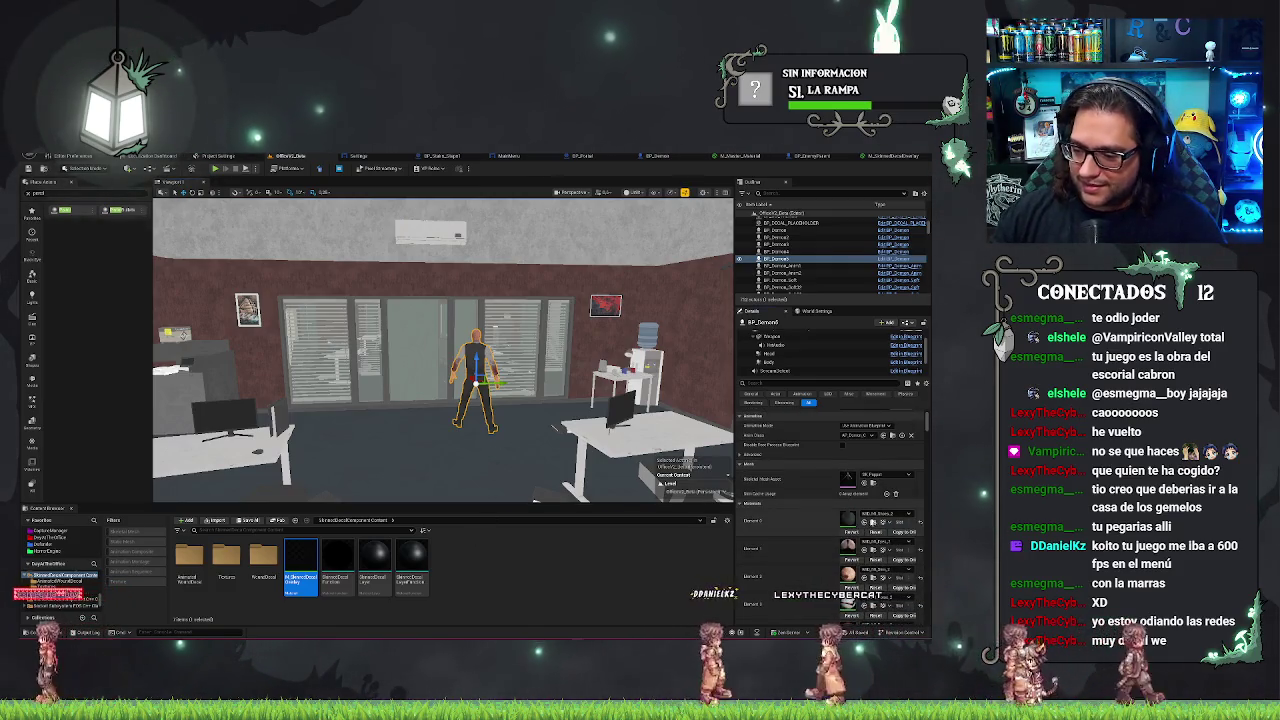
- Glance at BP_Demon, then open a Puppet character material instance from the Content Browser
left_click(872, 522)
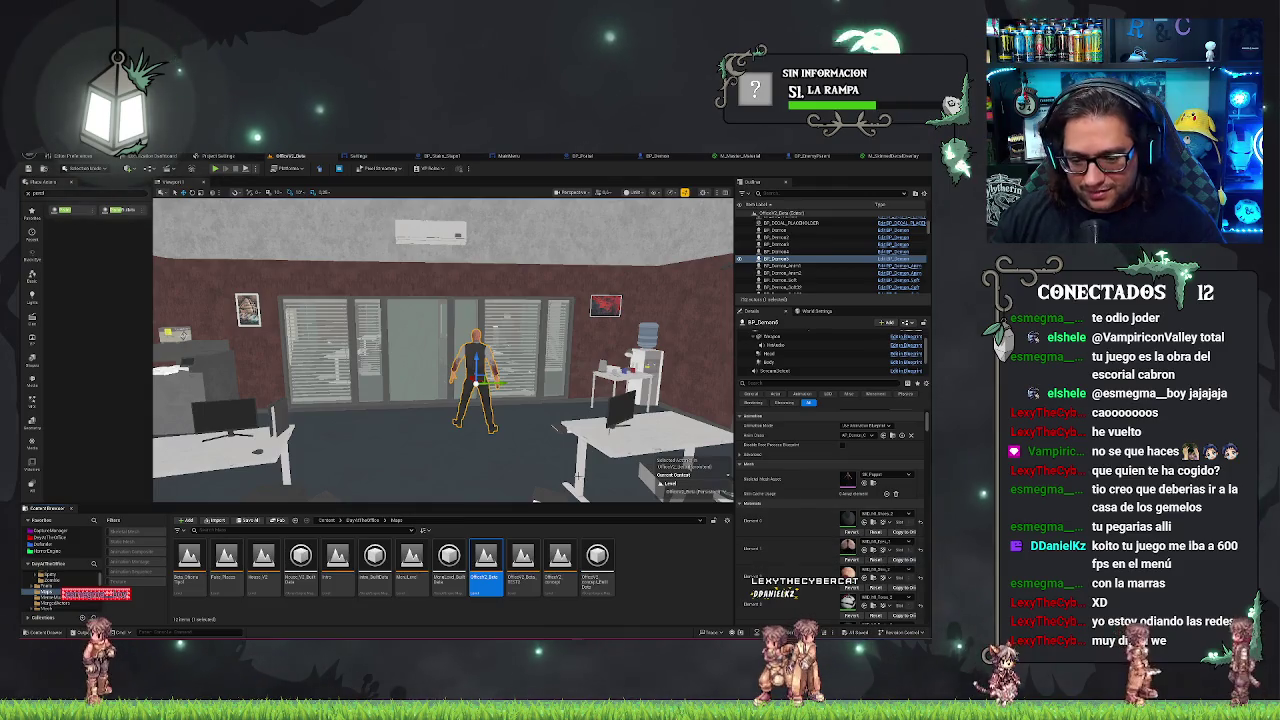
left_click(657, 583)
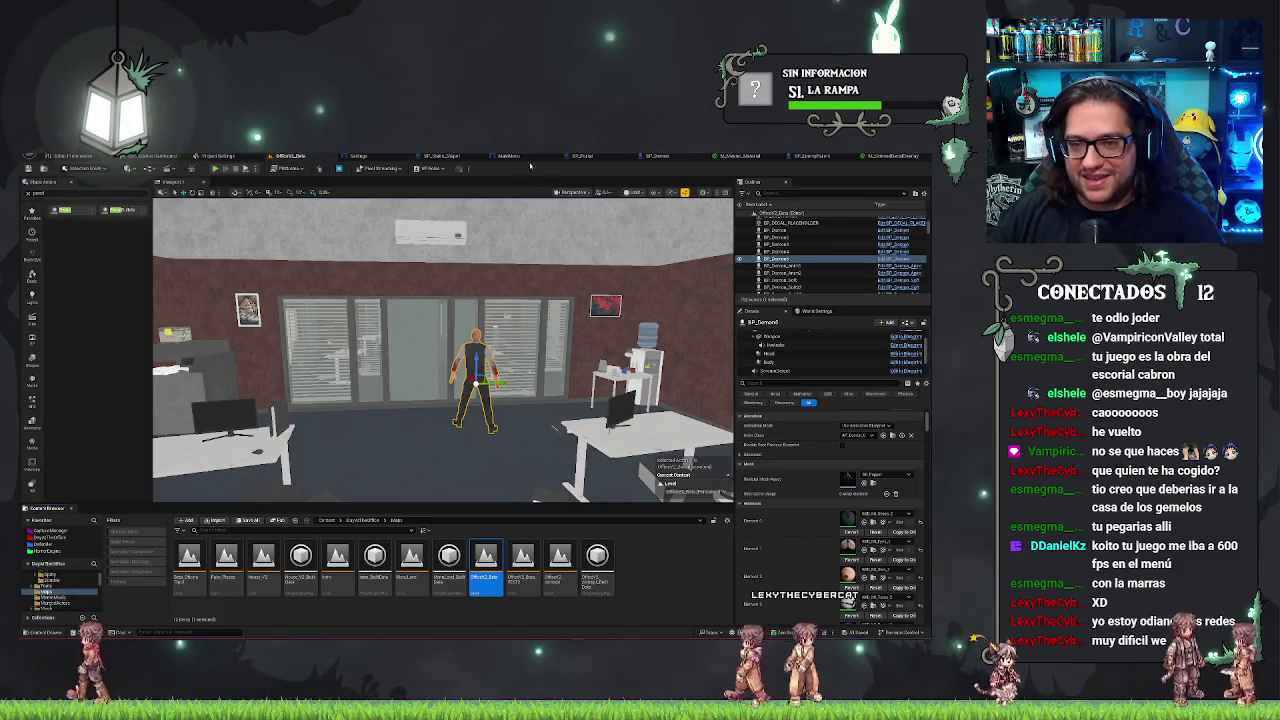
left_click(652, 157)
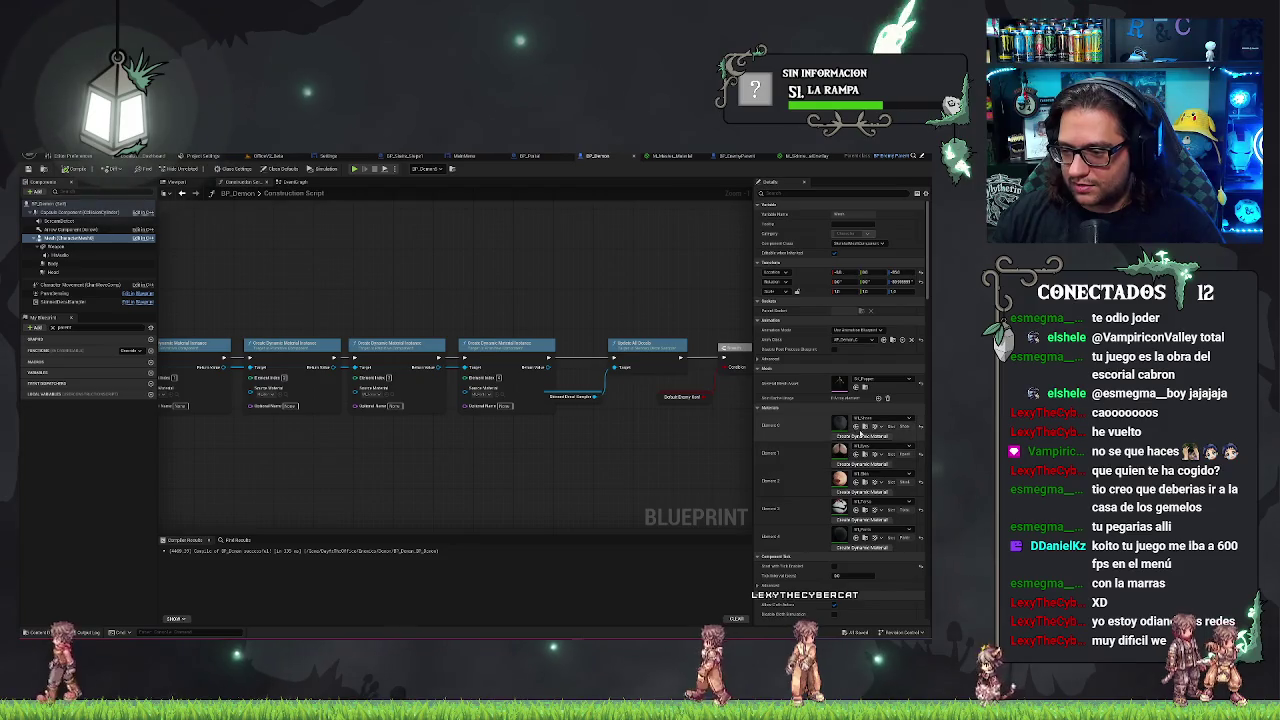
left_click(290, 156)
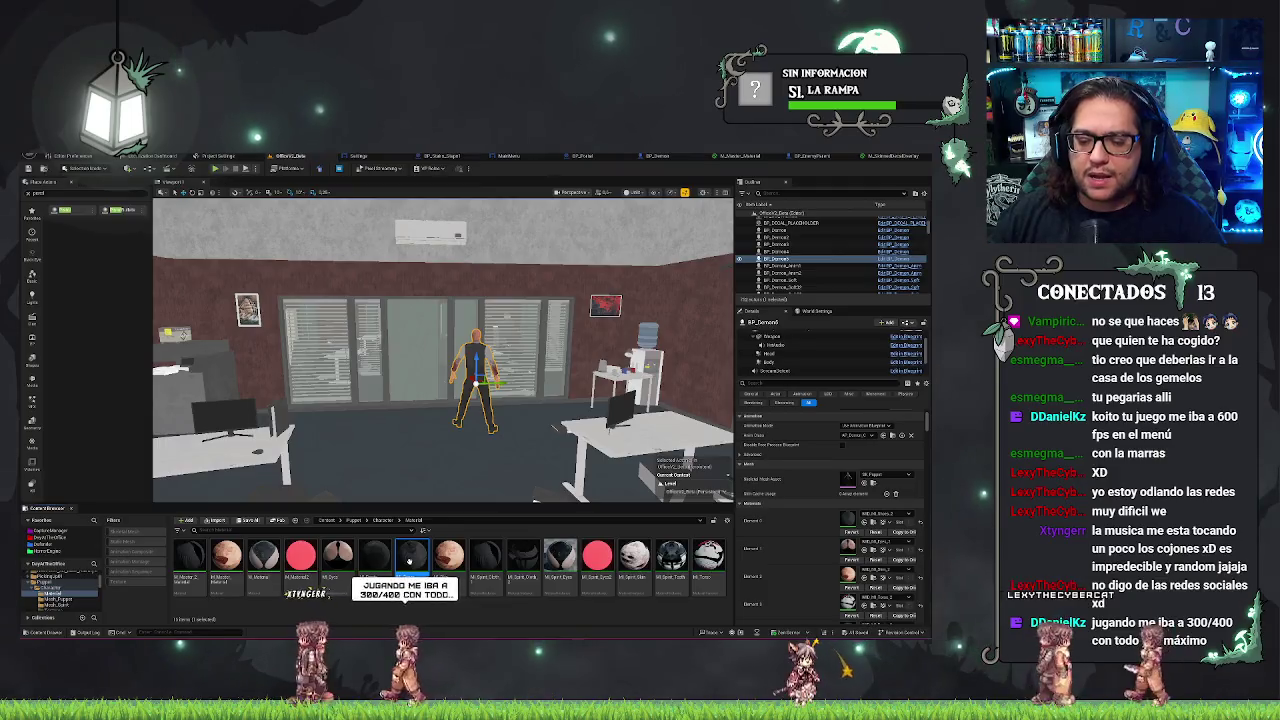
double_click(410, 564)
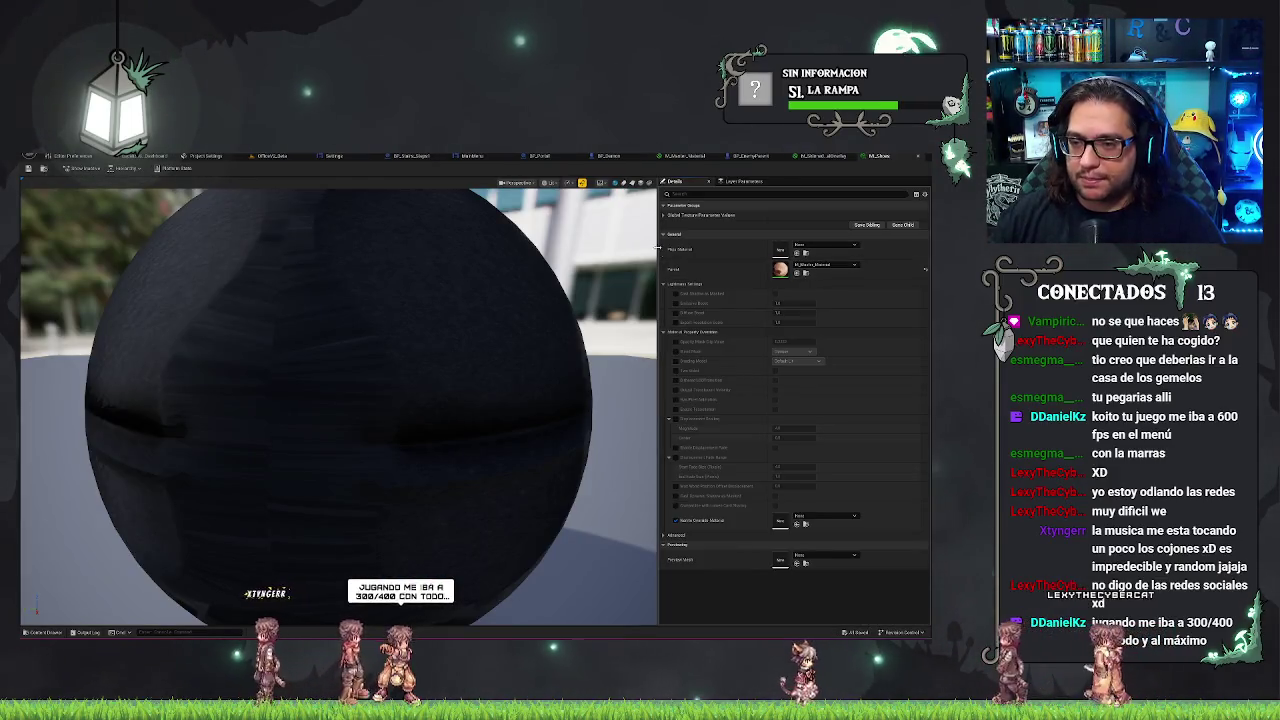
- Review the instance's Global Texture Parameter Values, collapse its sections, and return to M_SkinnedDecalOverlay
left_click(675, 215)
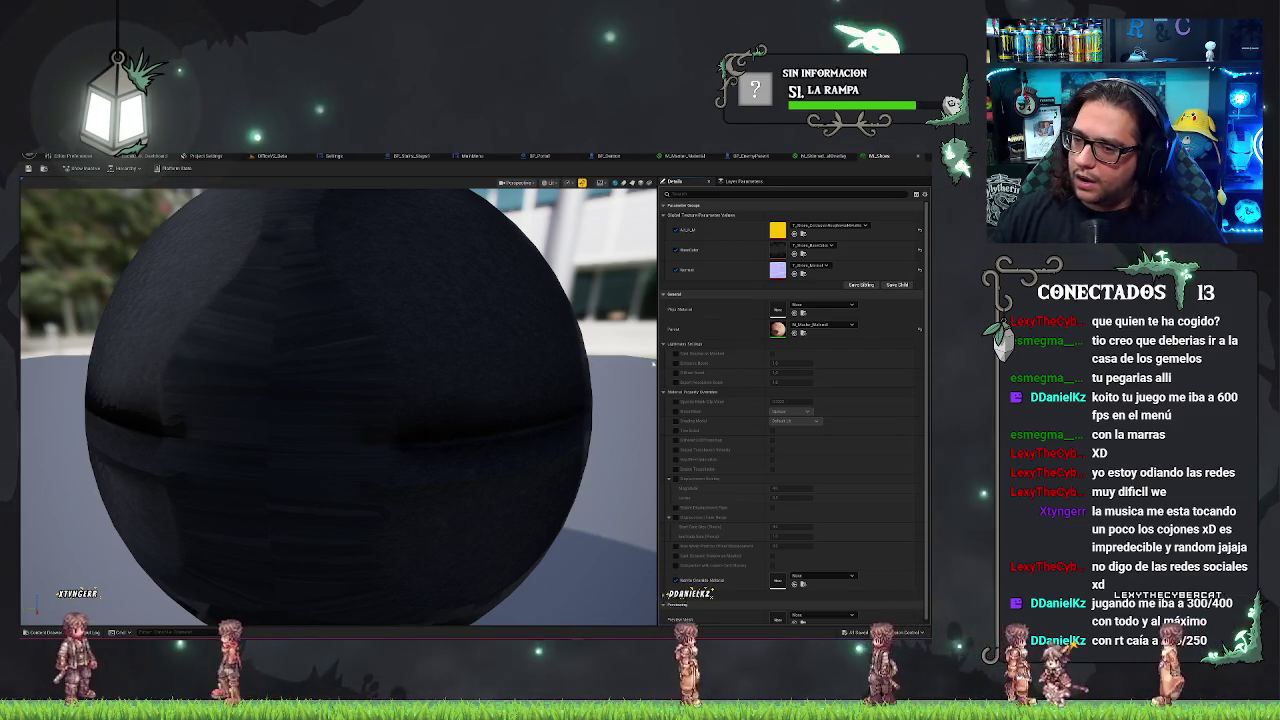
left_click(667, 216)
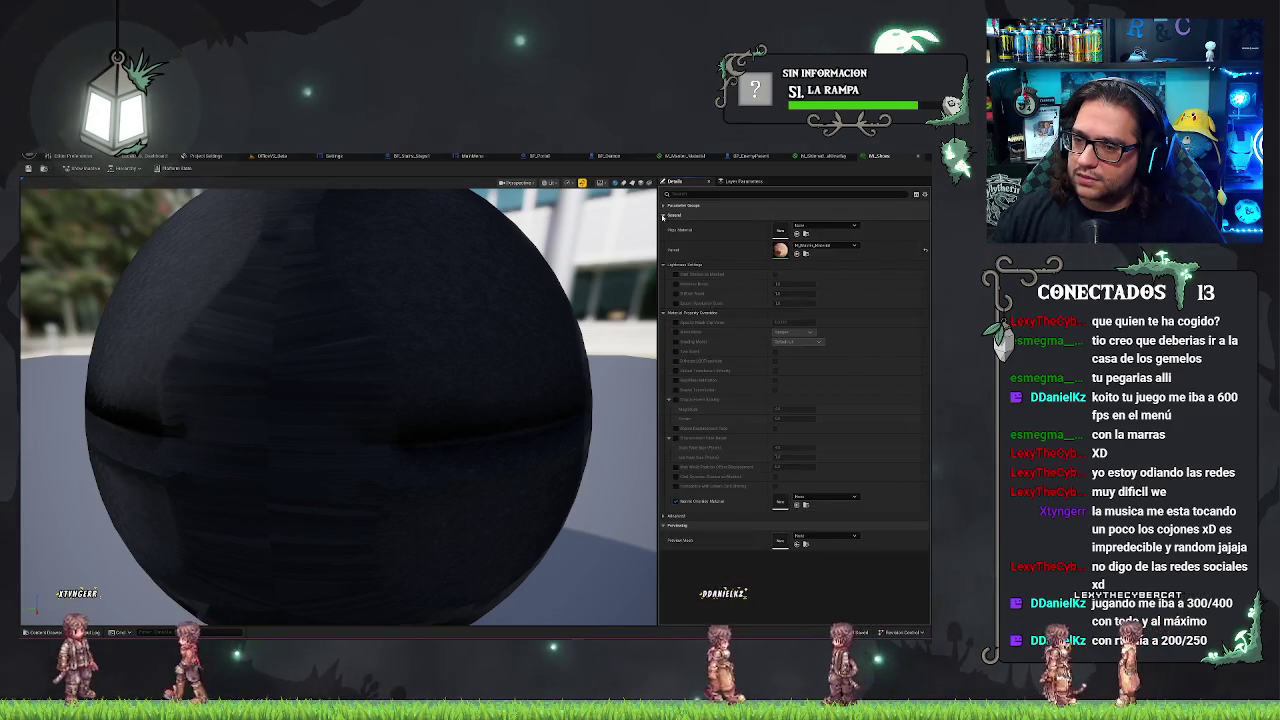
left_click(663, 216)
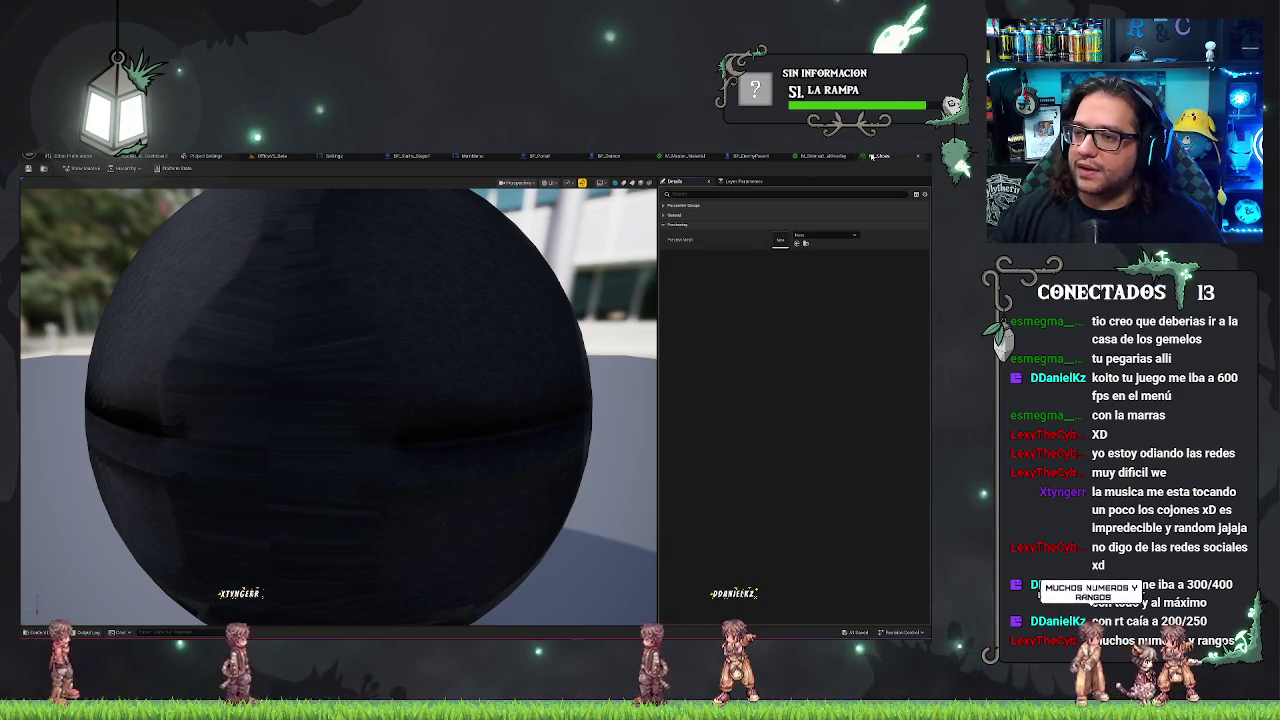
left_click(818, 157)
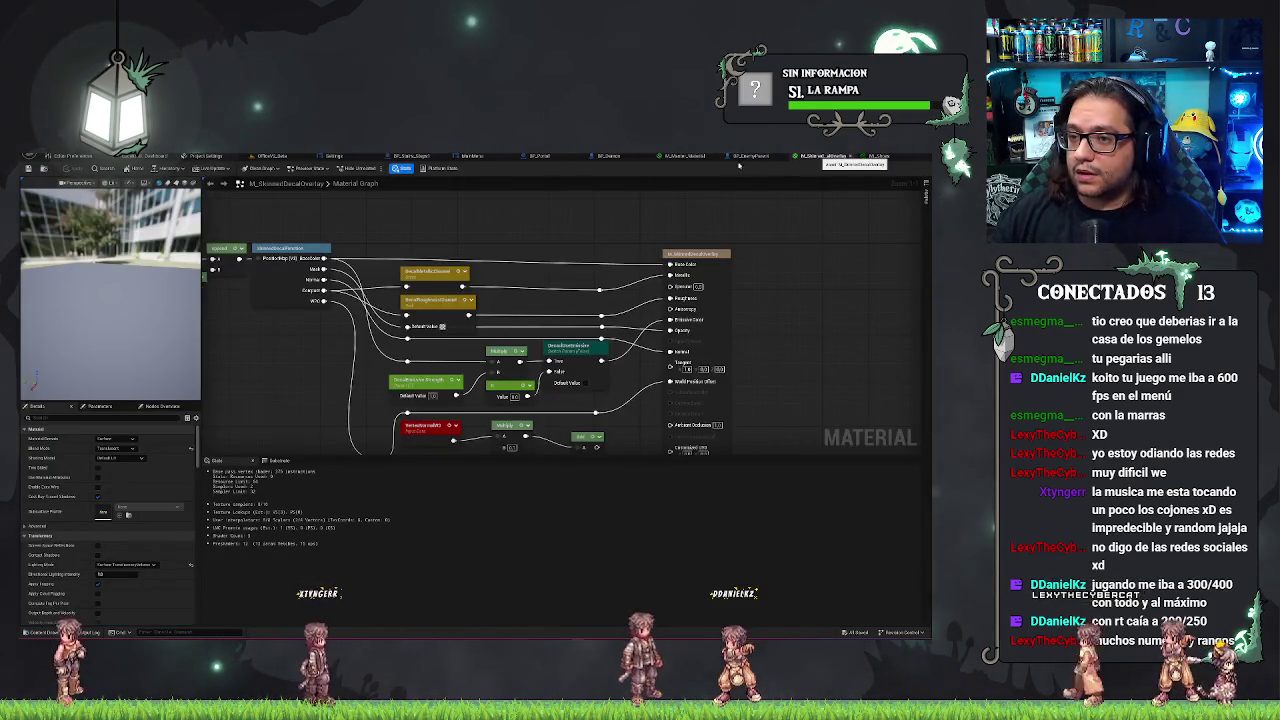
- Close M_SkinnedDecalOverlay and open M_Master_Material from the Content Browser with its Parameters list
left_click(848, 157)
left_click(700, 157)
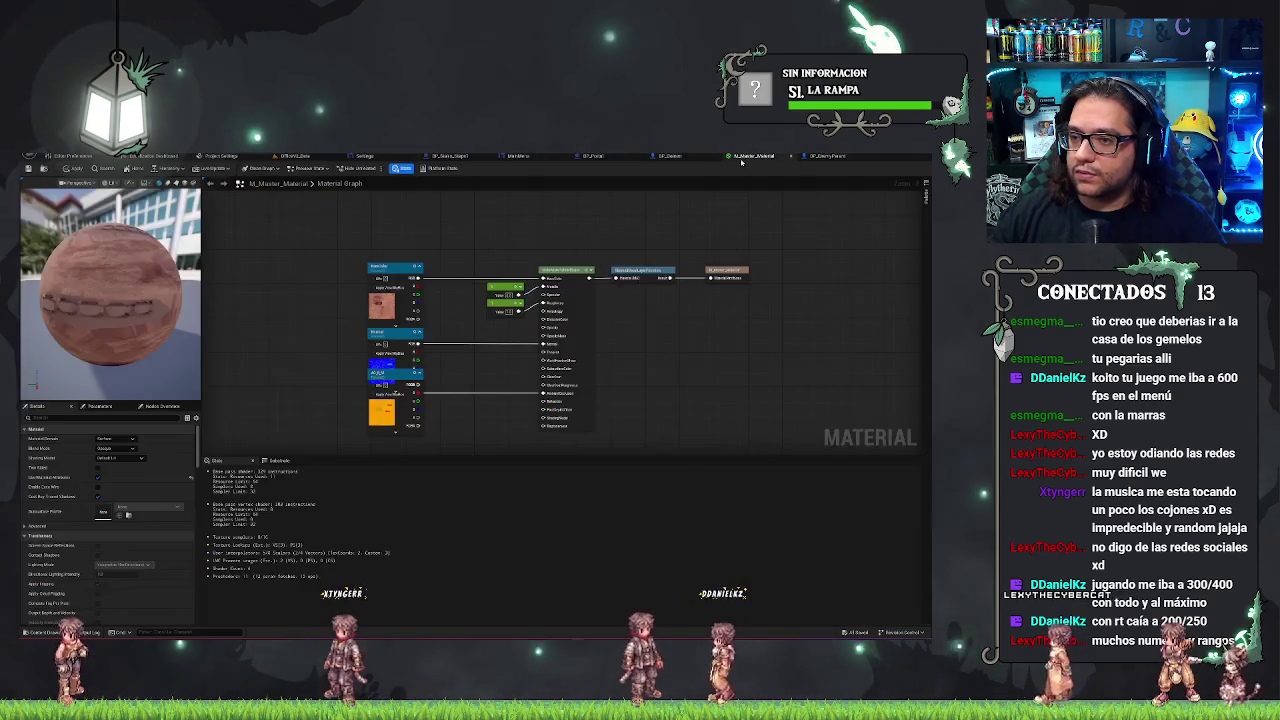
left_click_drag(456, 231, 489, 230)
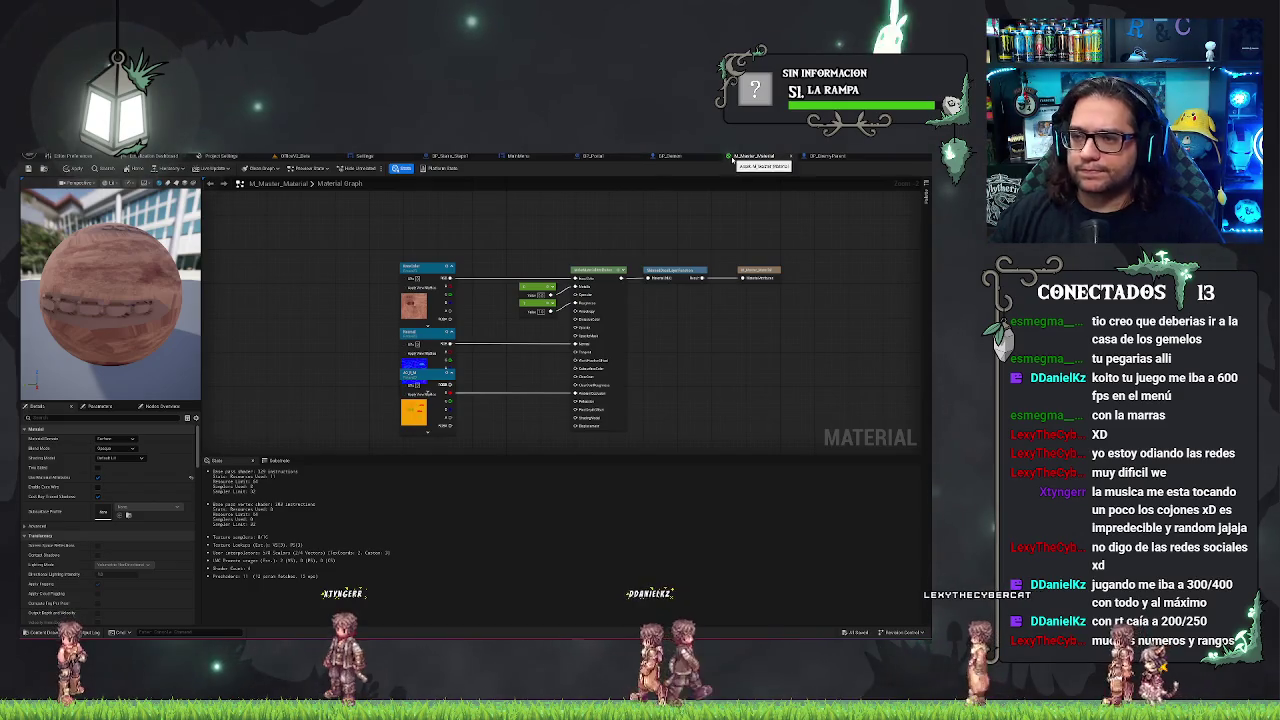
left_click(295, 156)
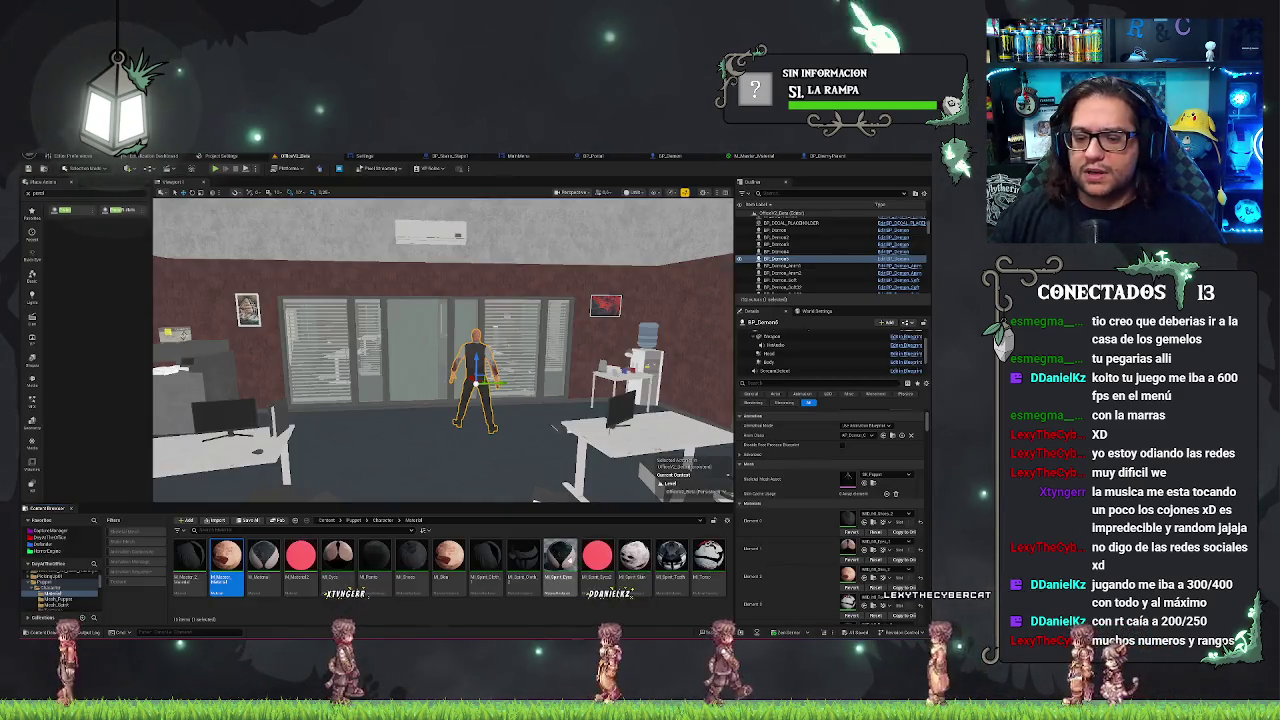
double_click(226, 556)
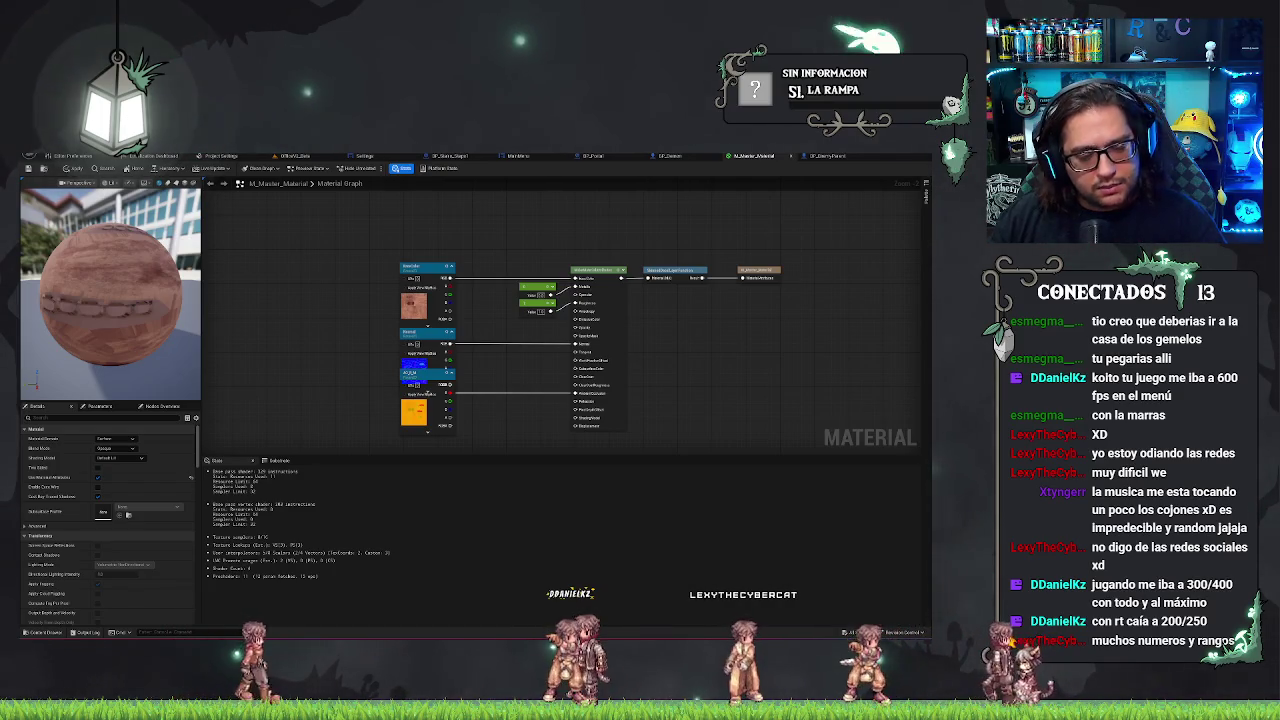
left_click(100, 406)
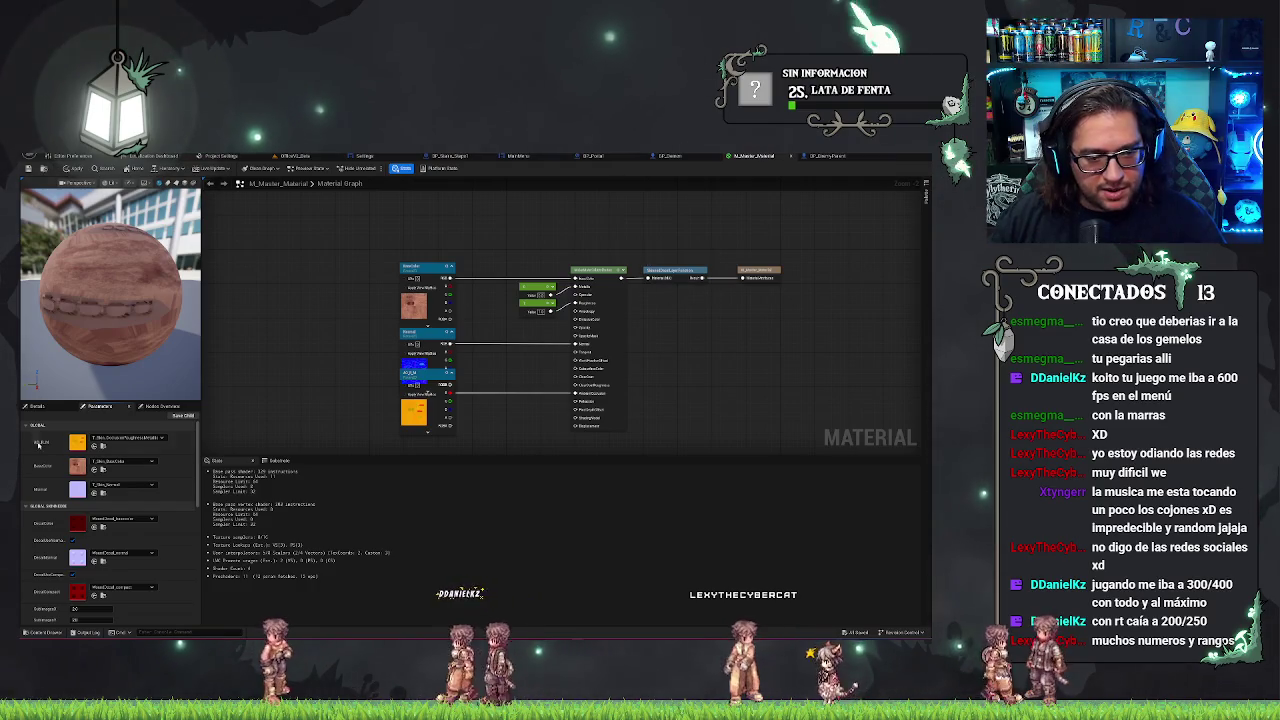
- Browse the master material's exposed parameters and inspect the decal material function node
scroll(100, 468, "down", 1)
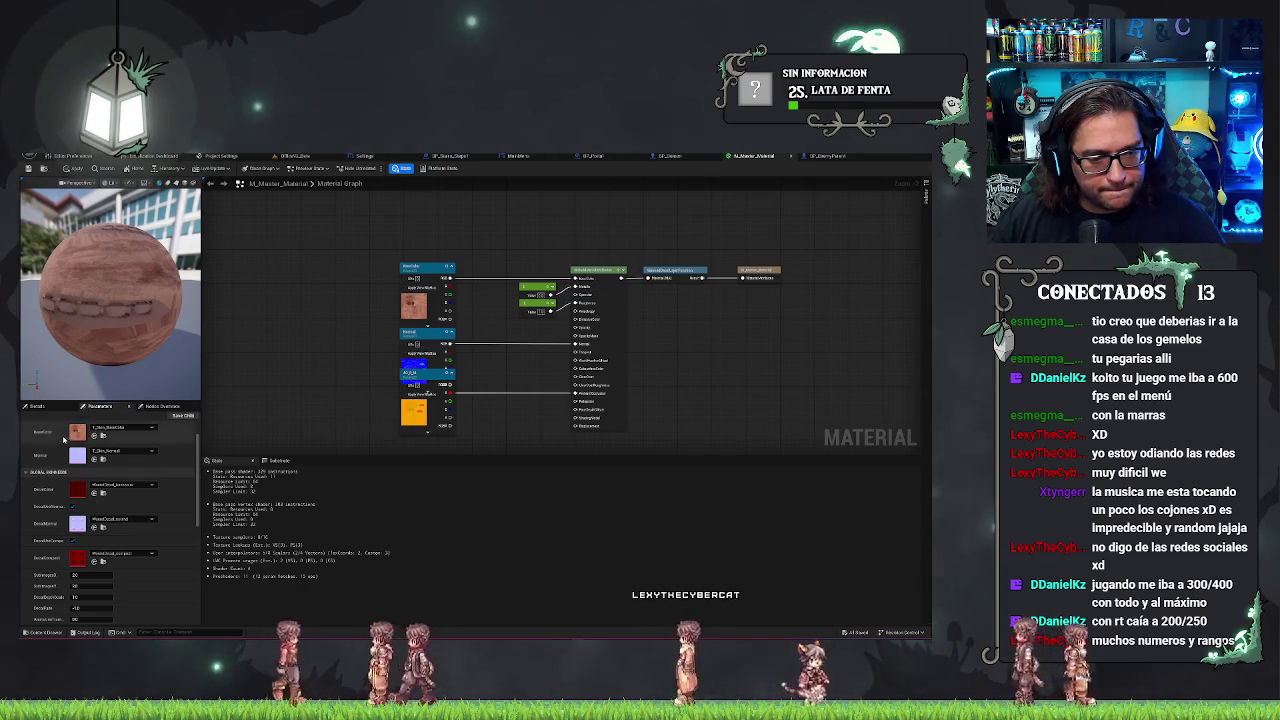
left_click_drag(69, 432, 100, 440)
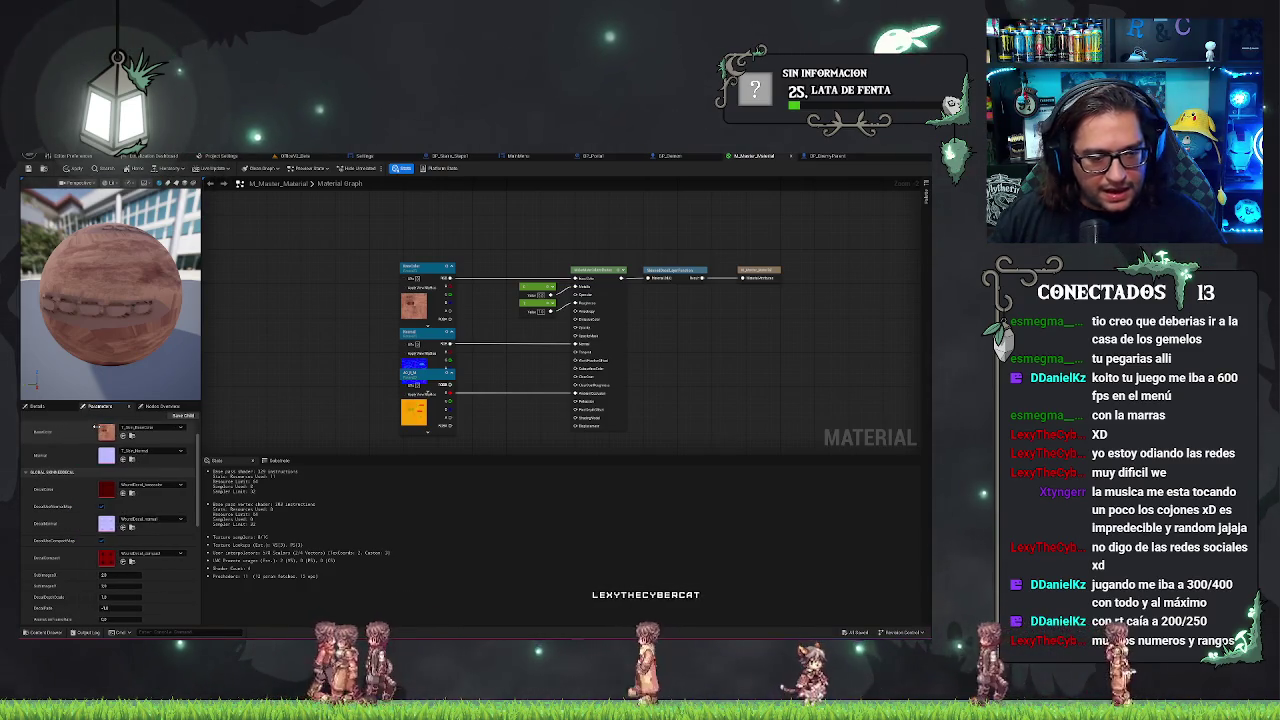
scroll(90, 472, "down", 3)
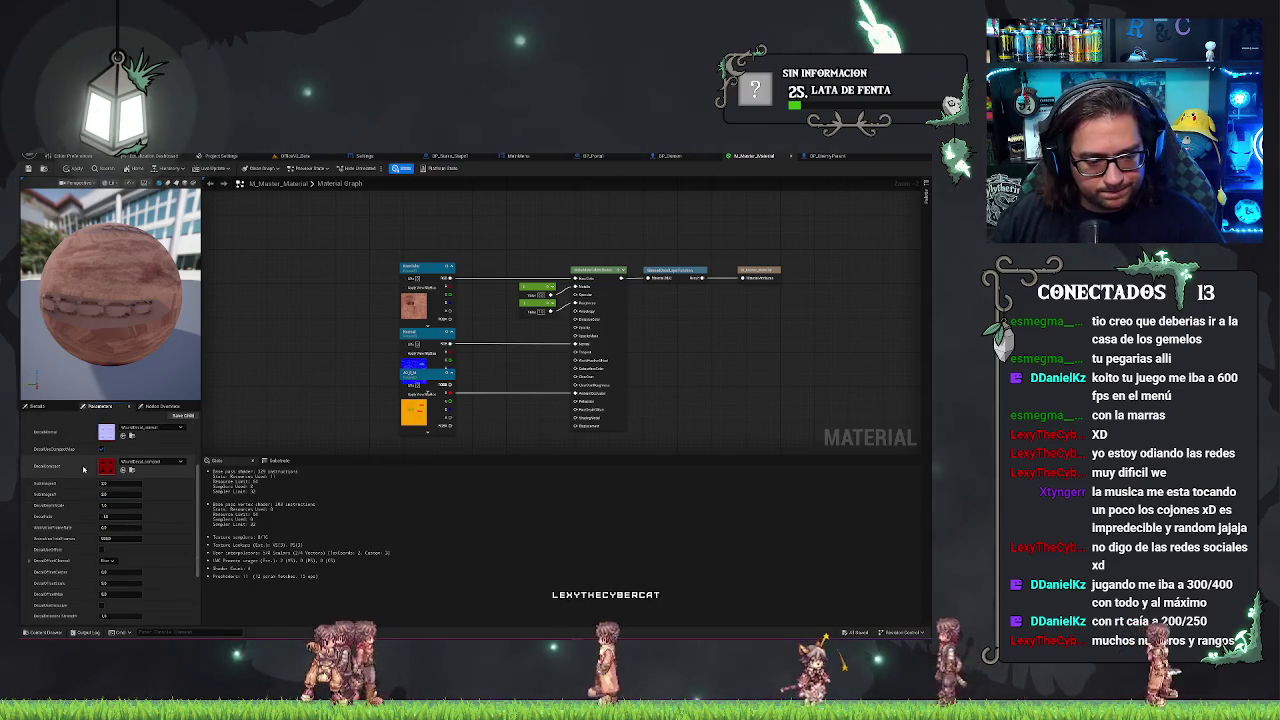
scroll(84, 468, "down", 5)
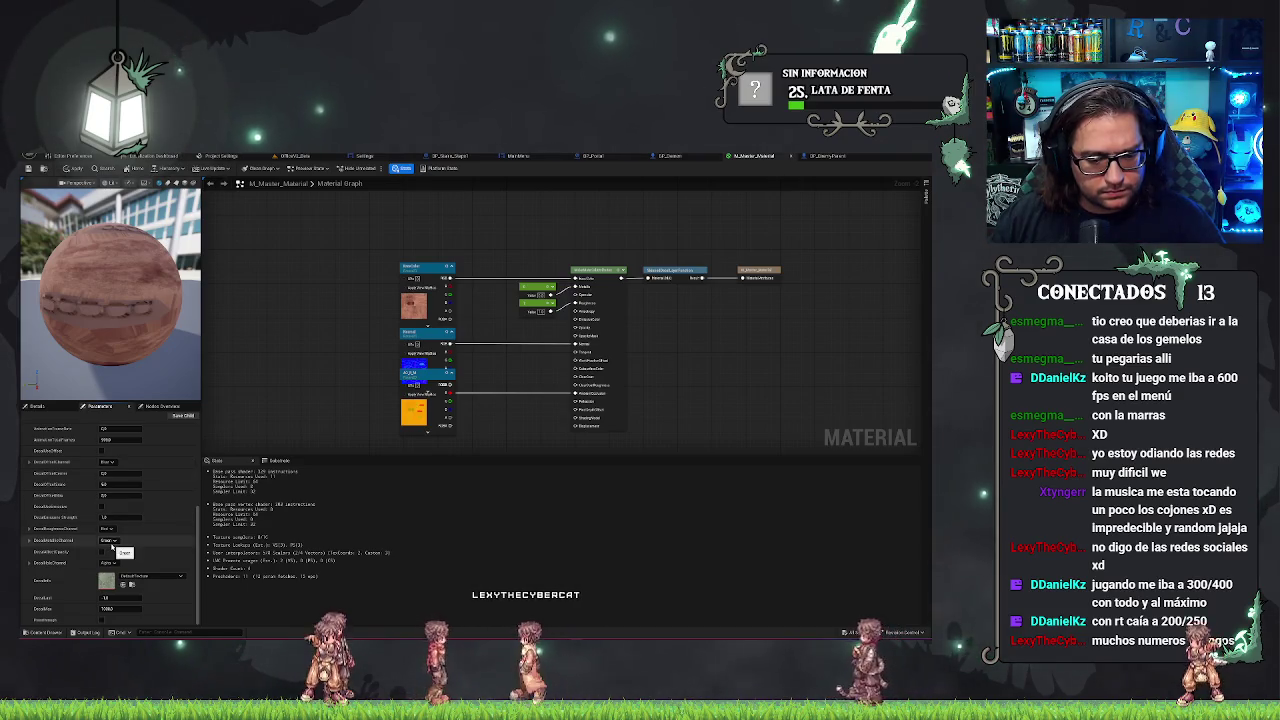
scroll(106, 500, "up", 10)
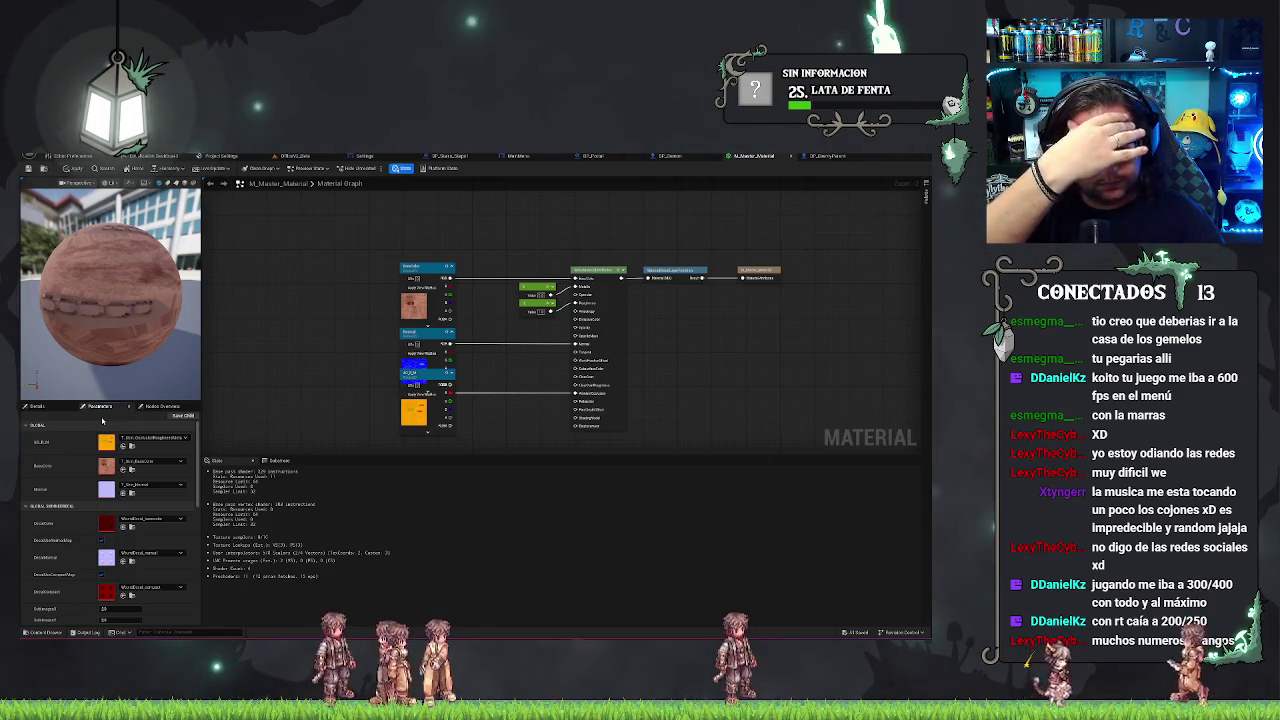
left_click(670, 271)
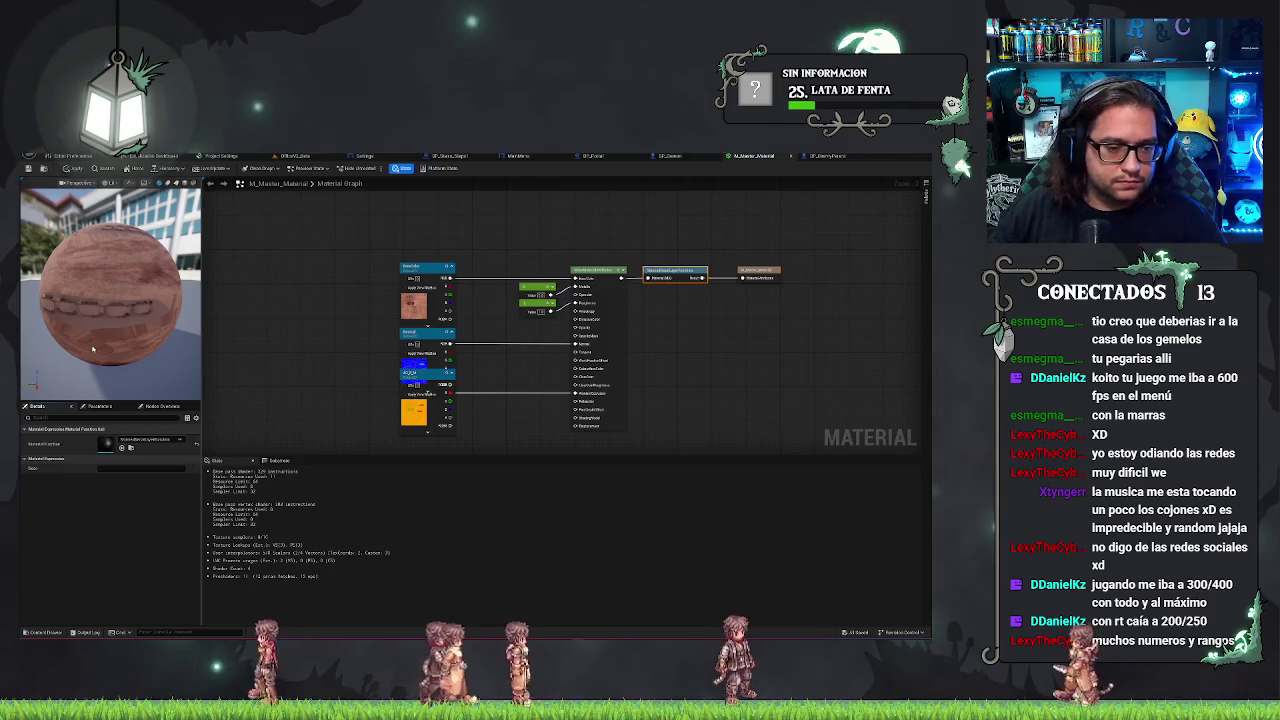
left_click(100, 406)
right_click(661, 274)
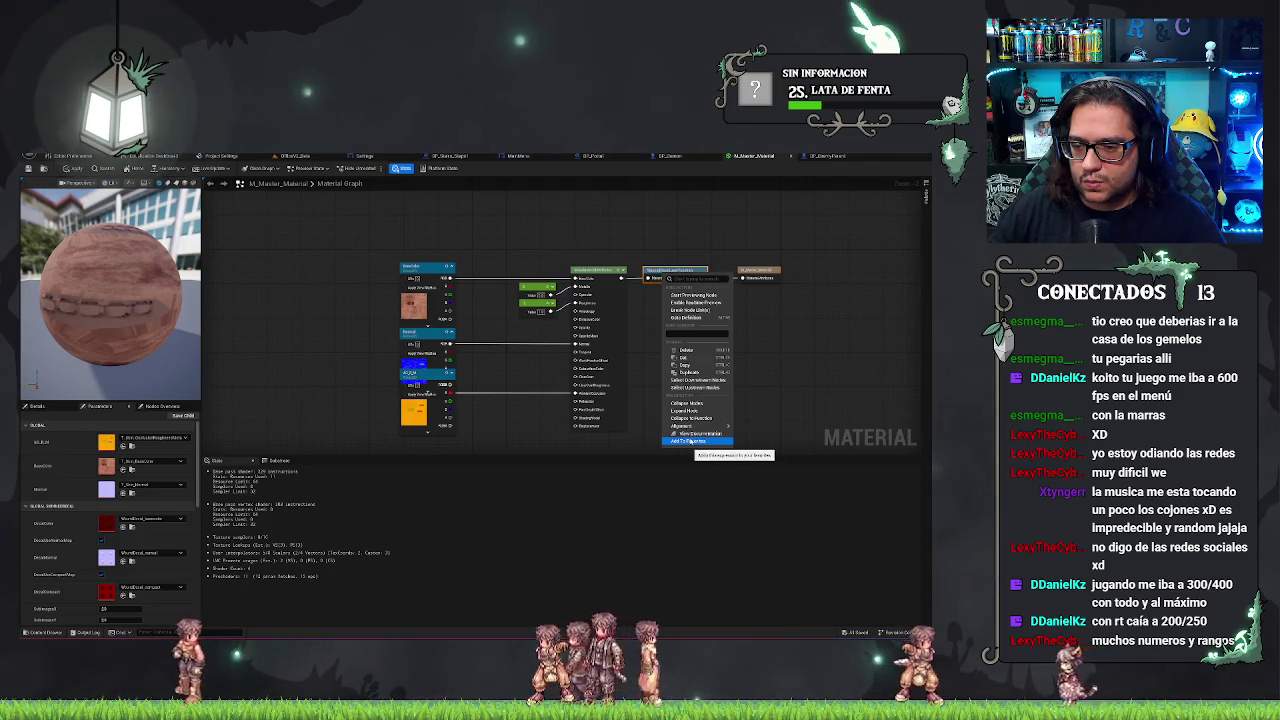
- Recheck the parameter list and save the M_Master_Material changes with Ctrl+S
left_click(767, 324)
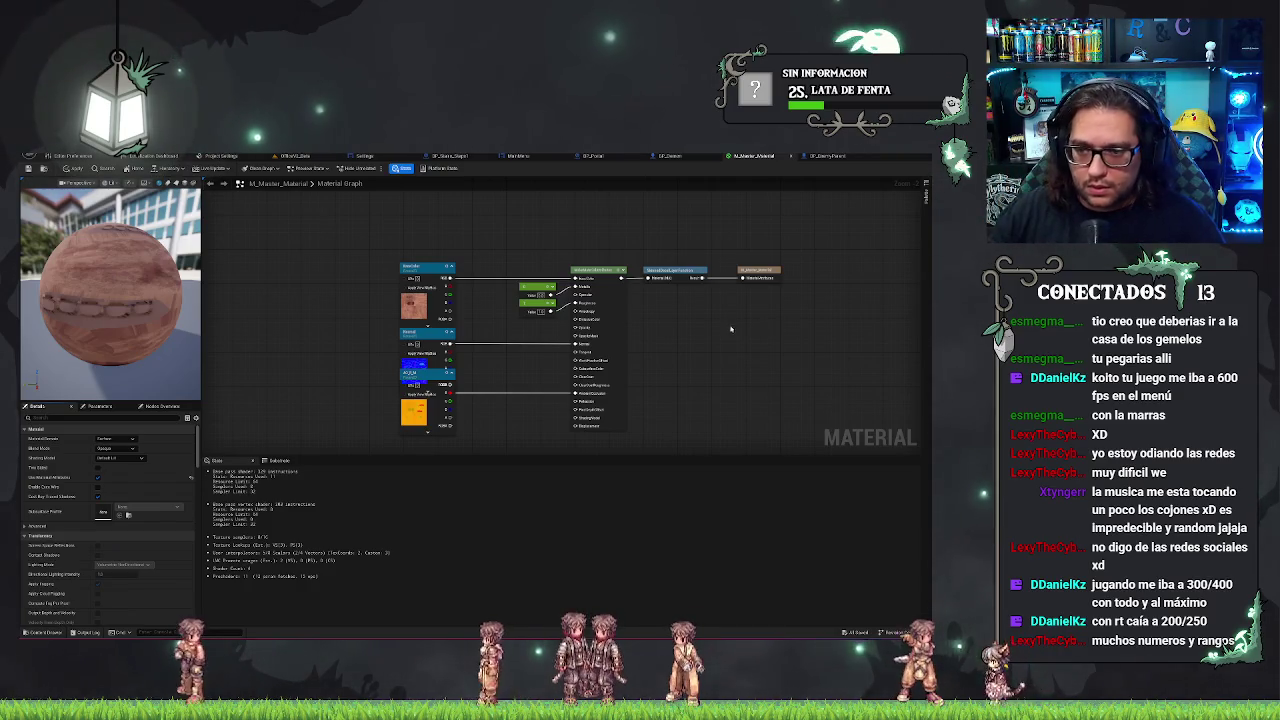
scroll(731, 328, "up", 1)
left_click(108, 406)
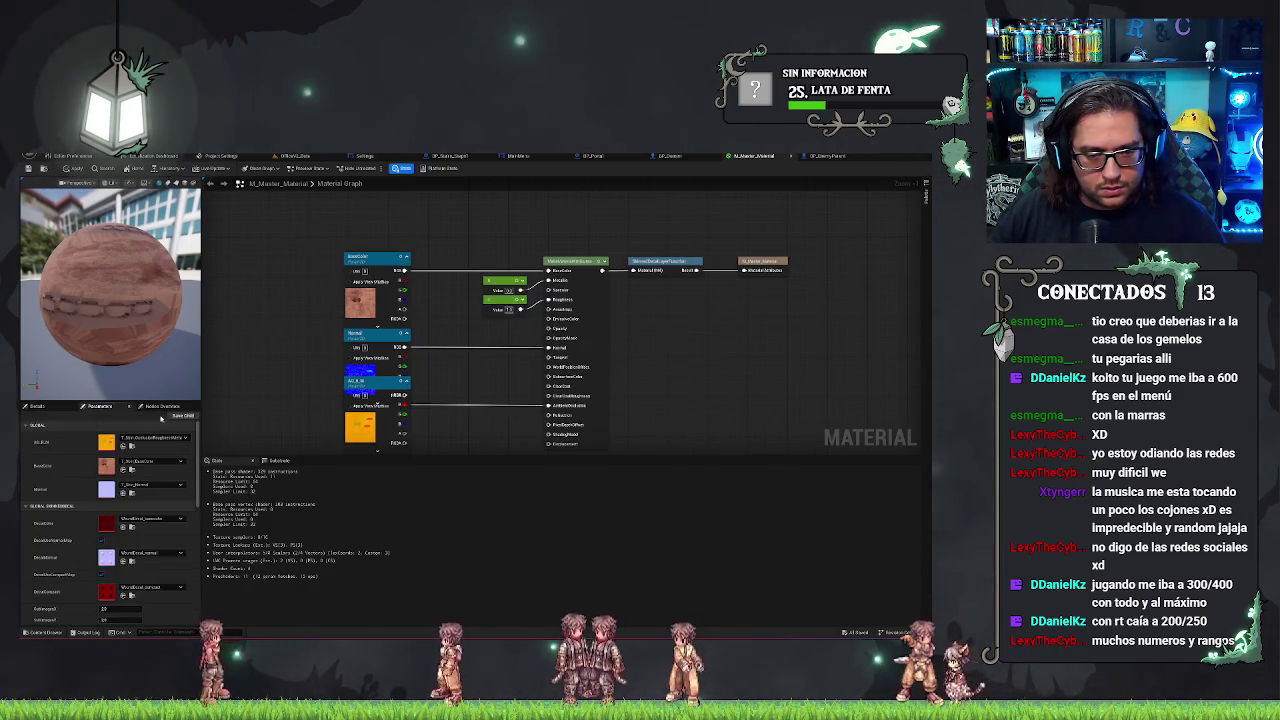
scroll(188, 467, "down", 5)
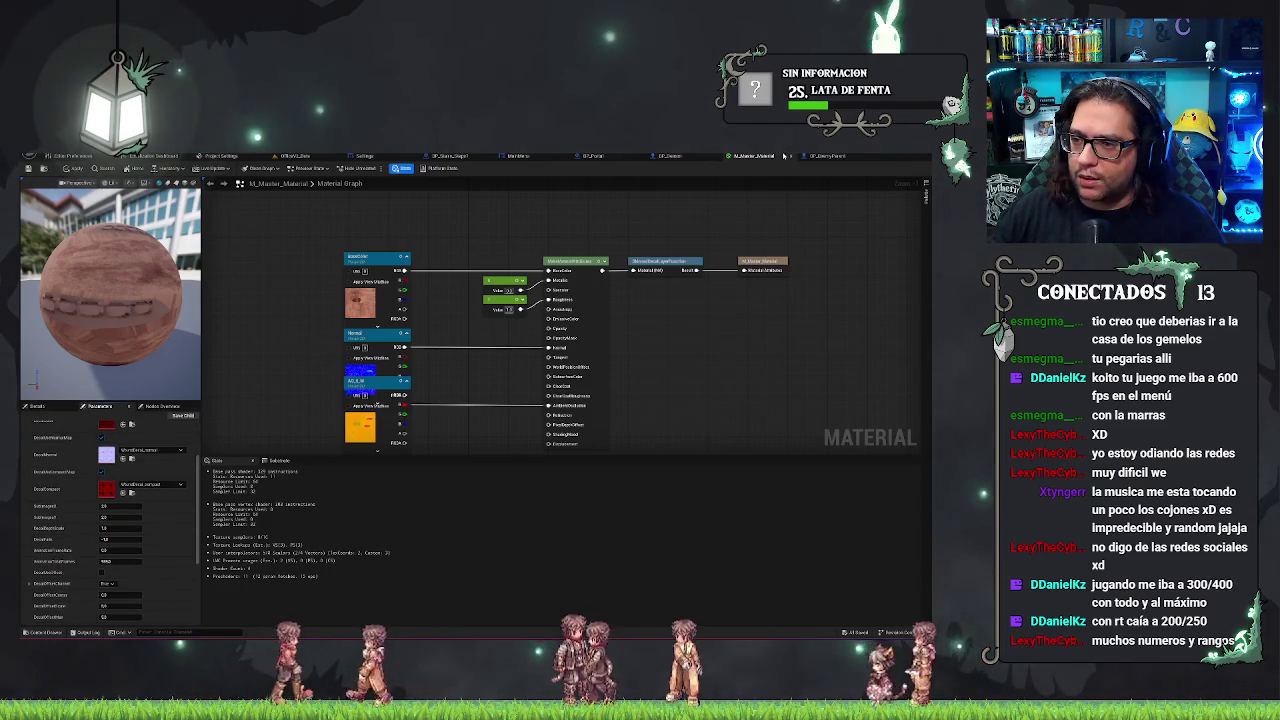
left_click_drag(711, 233, 687, 215)
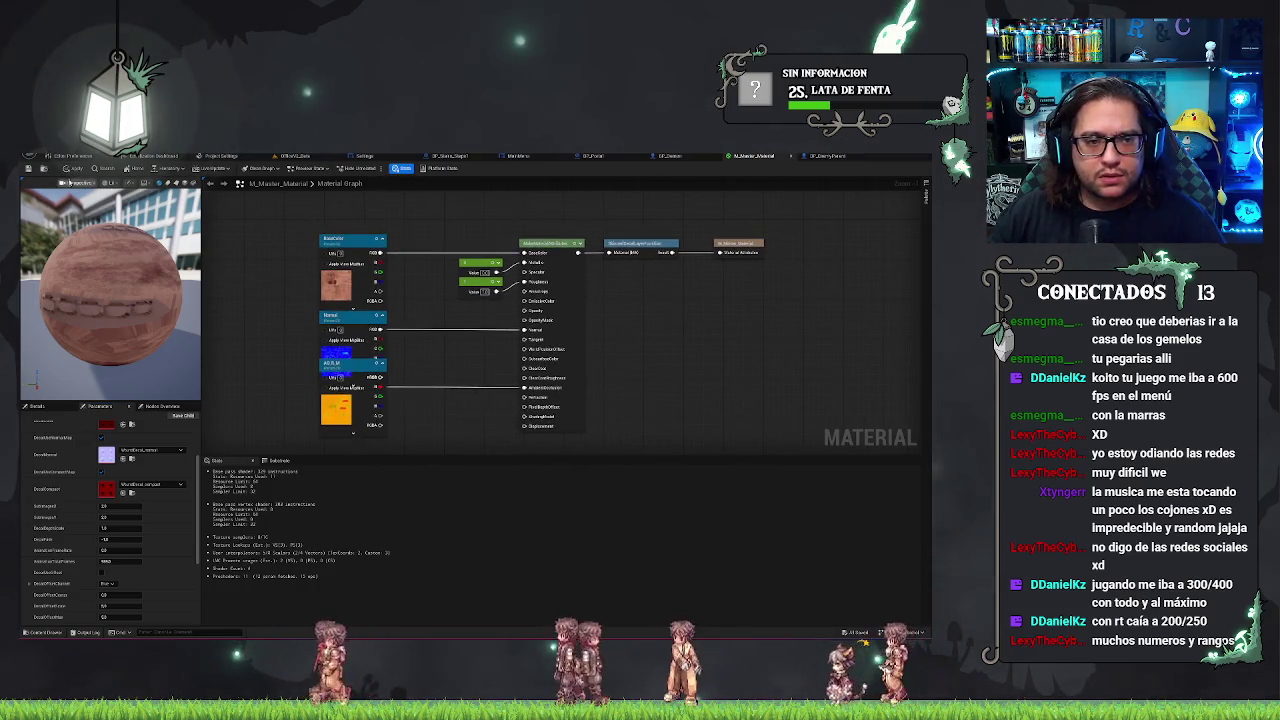
key("ctrl+s")
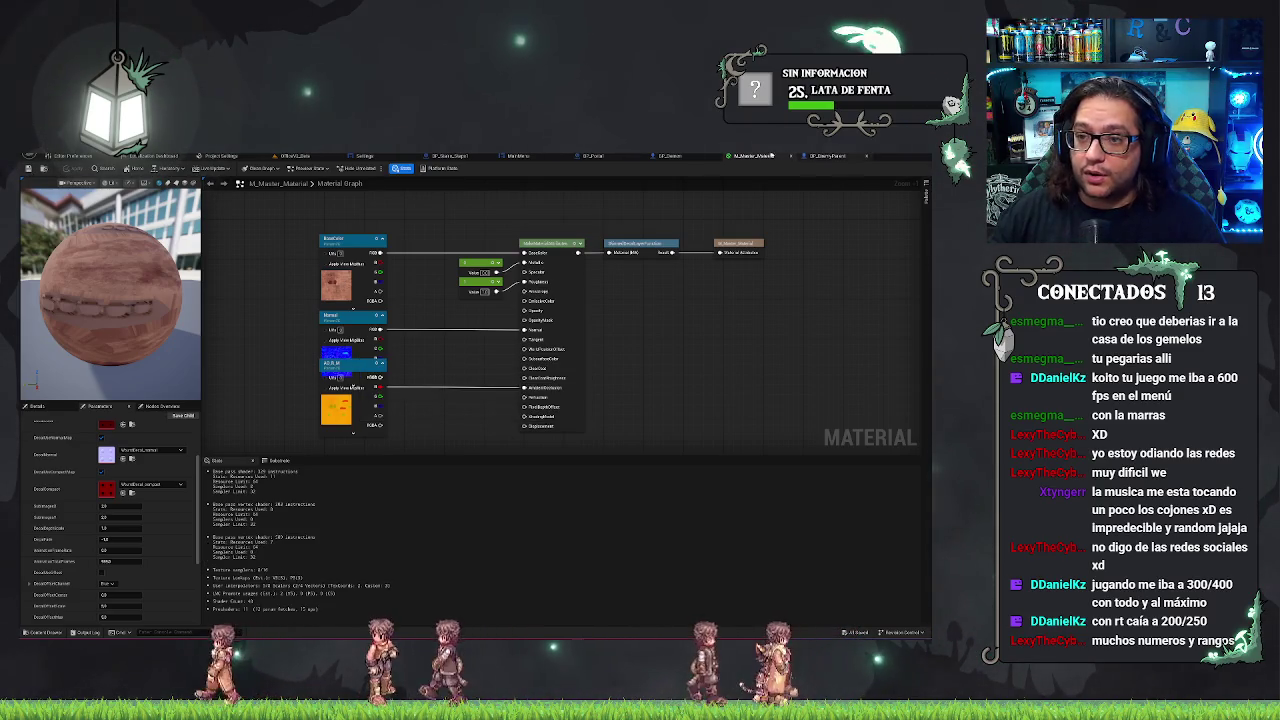
- Glance at BP_Demon and the master material, then return to the level viewport
left_click(669, 156)
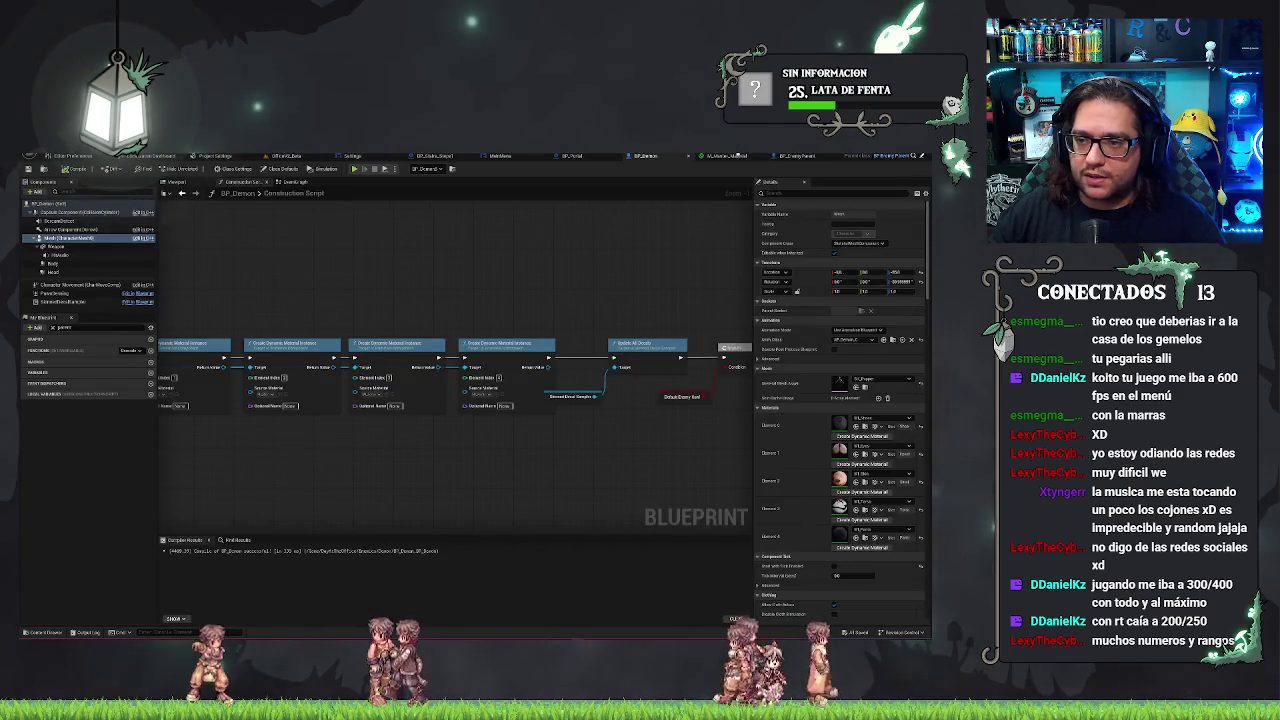
left_click(713, 157)
left_click(298, 156)
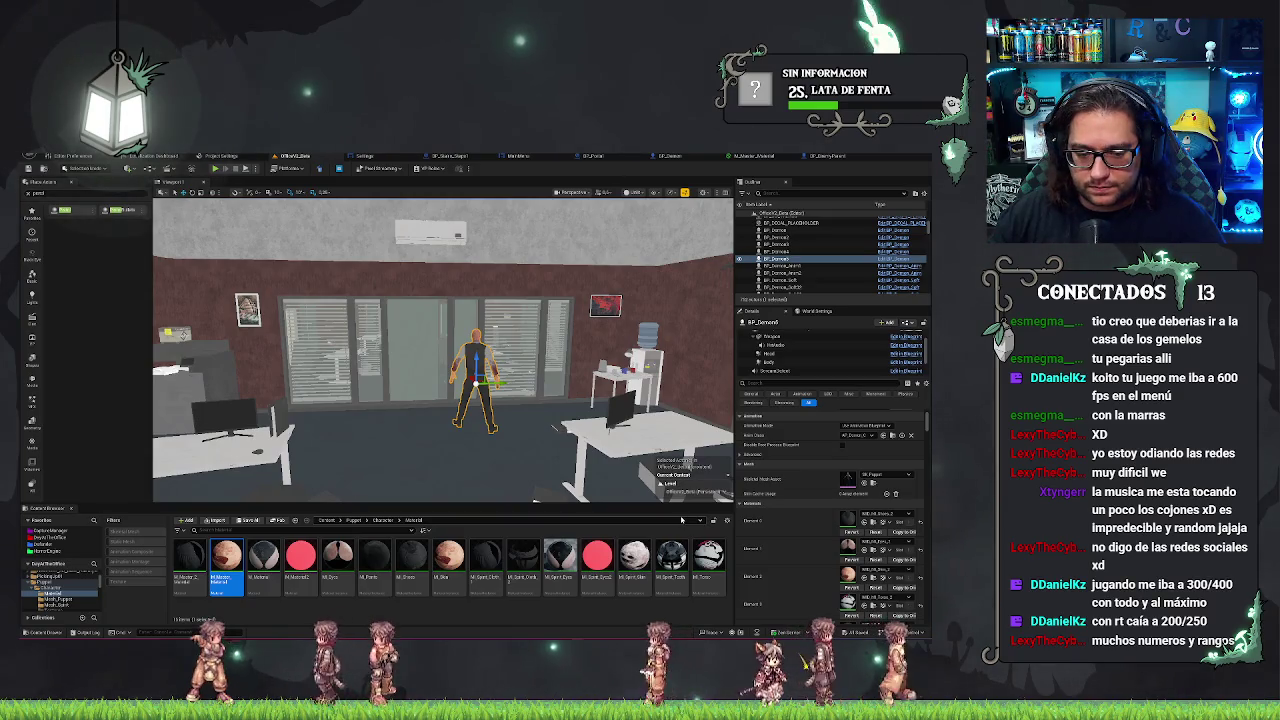
mouse_move(221, 558)
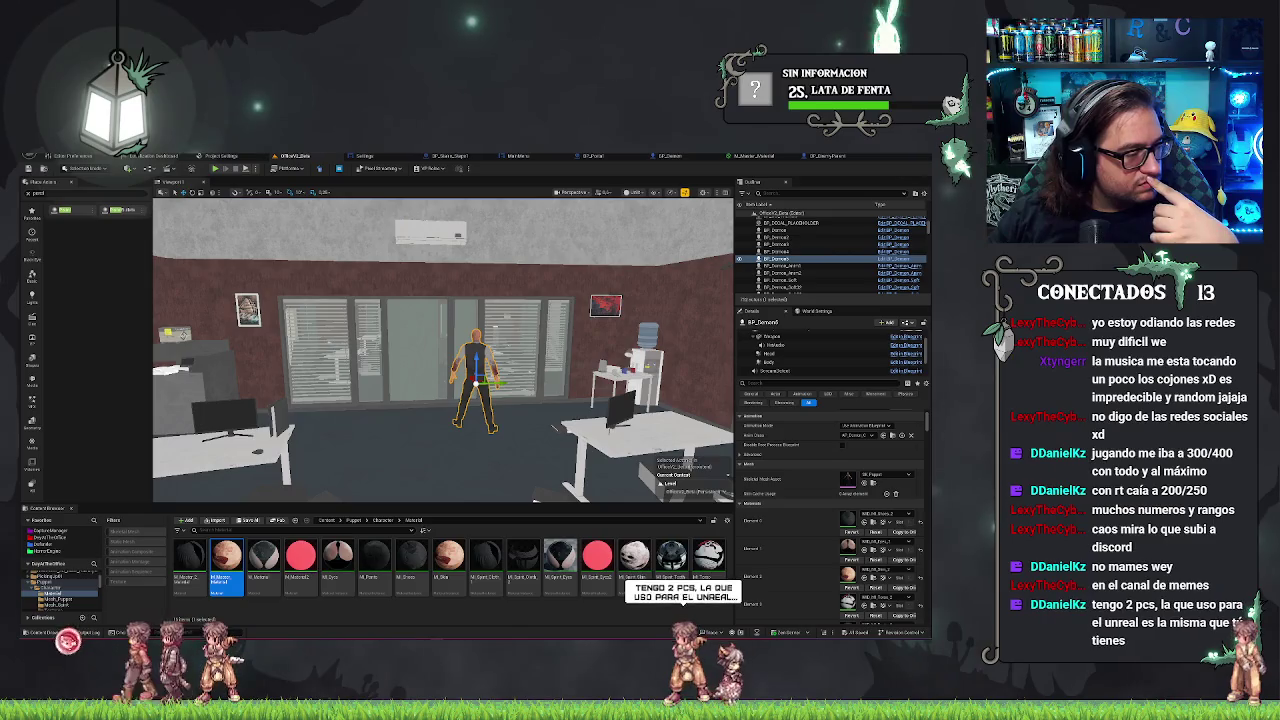
key("alt+Tab")
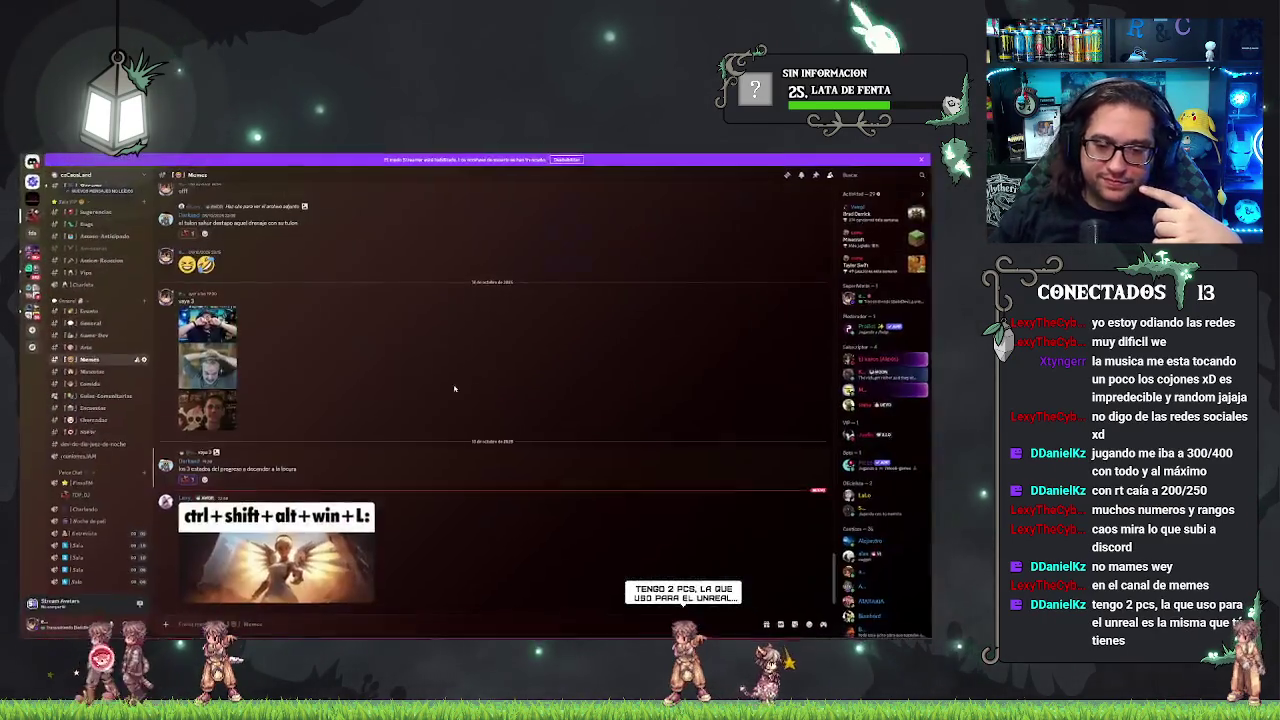
- View the enlarged meme, minimize Discord, and return to BP_Demon's construction script
left_click(283, 508)
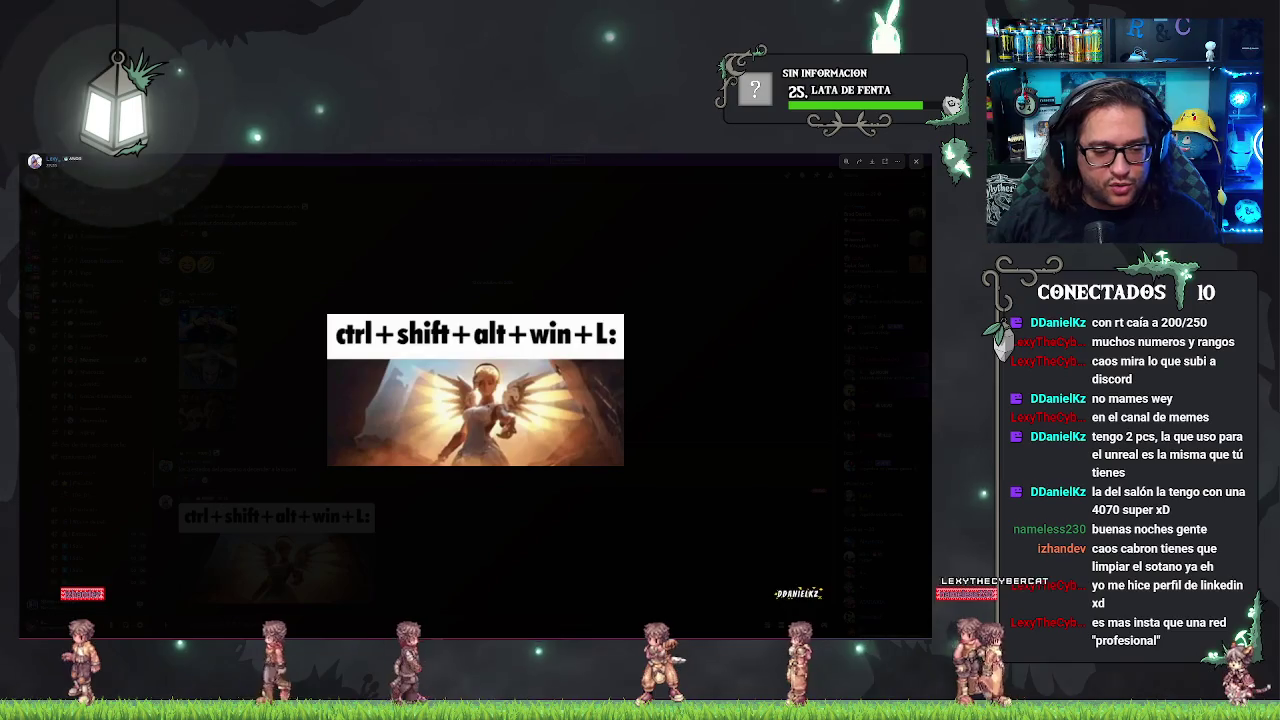
left_click(517, 261)
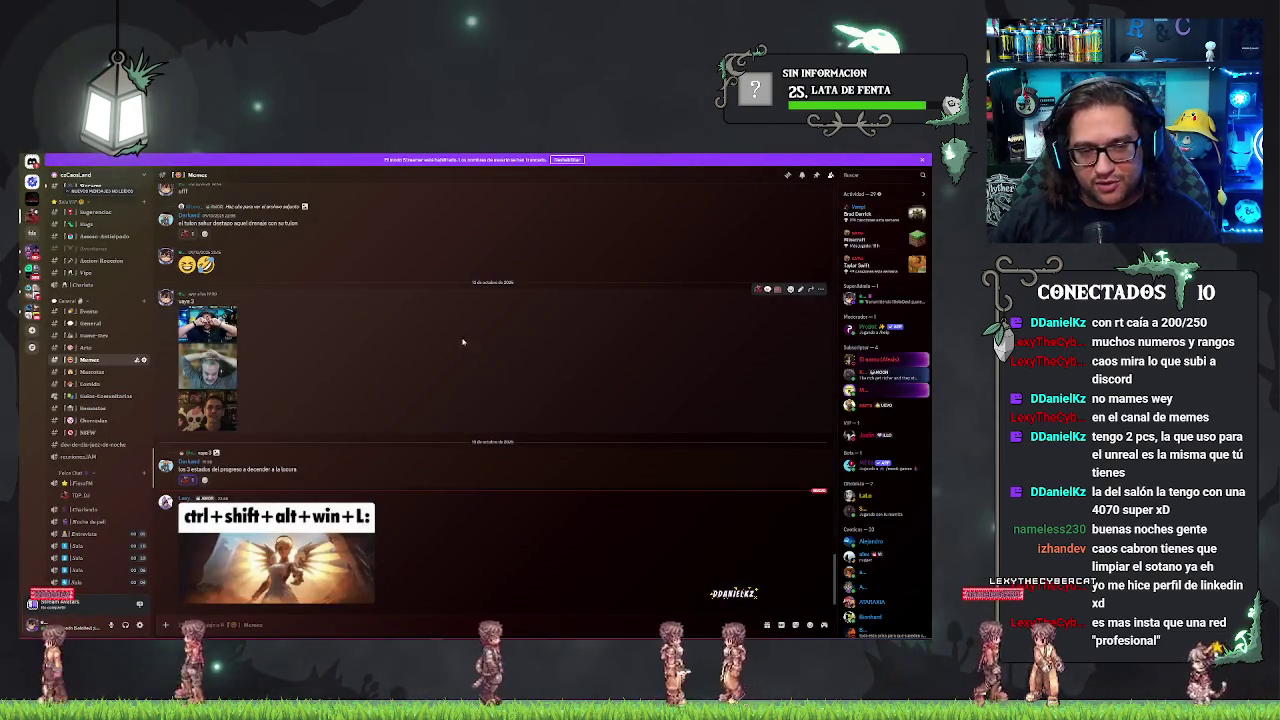
scroll(113, 358, "up", 3)
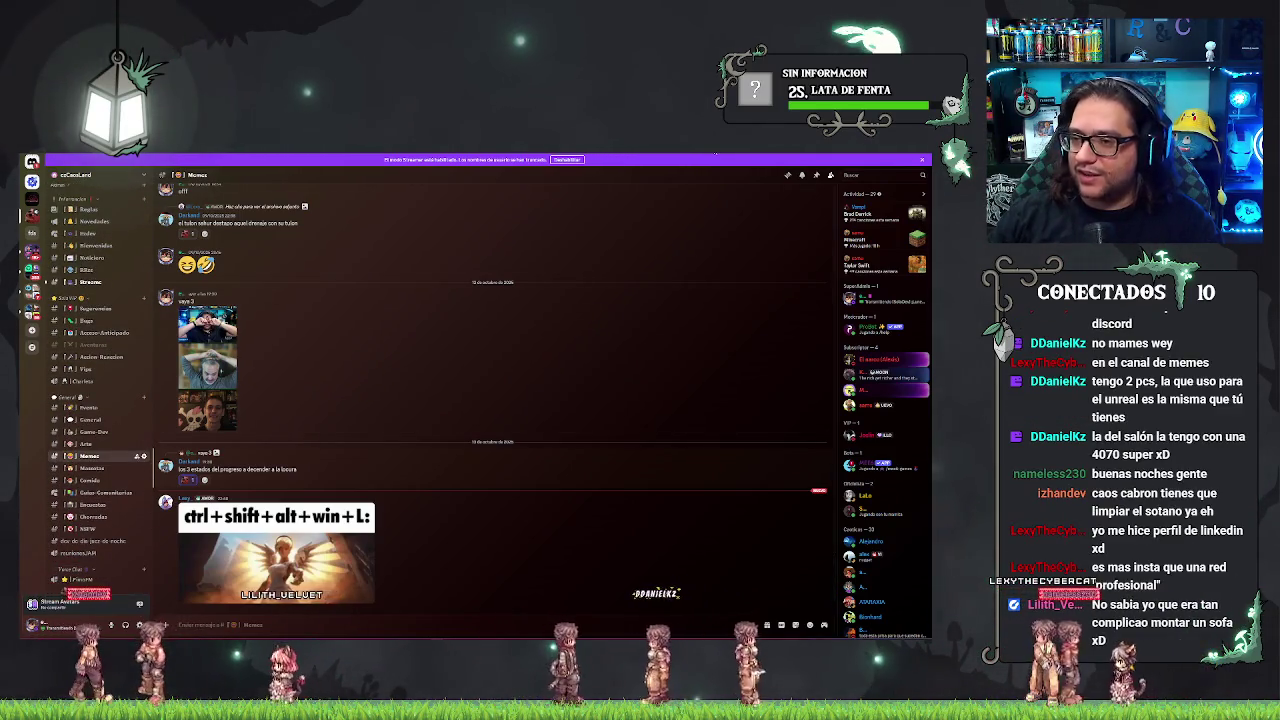
key("super+Down")
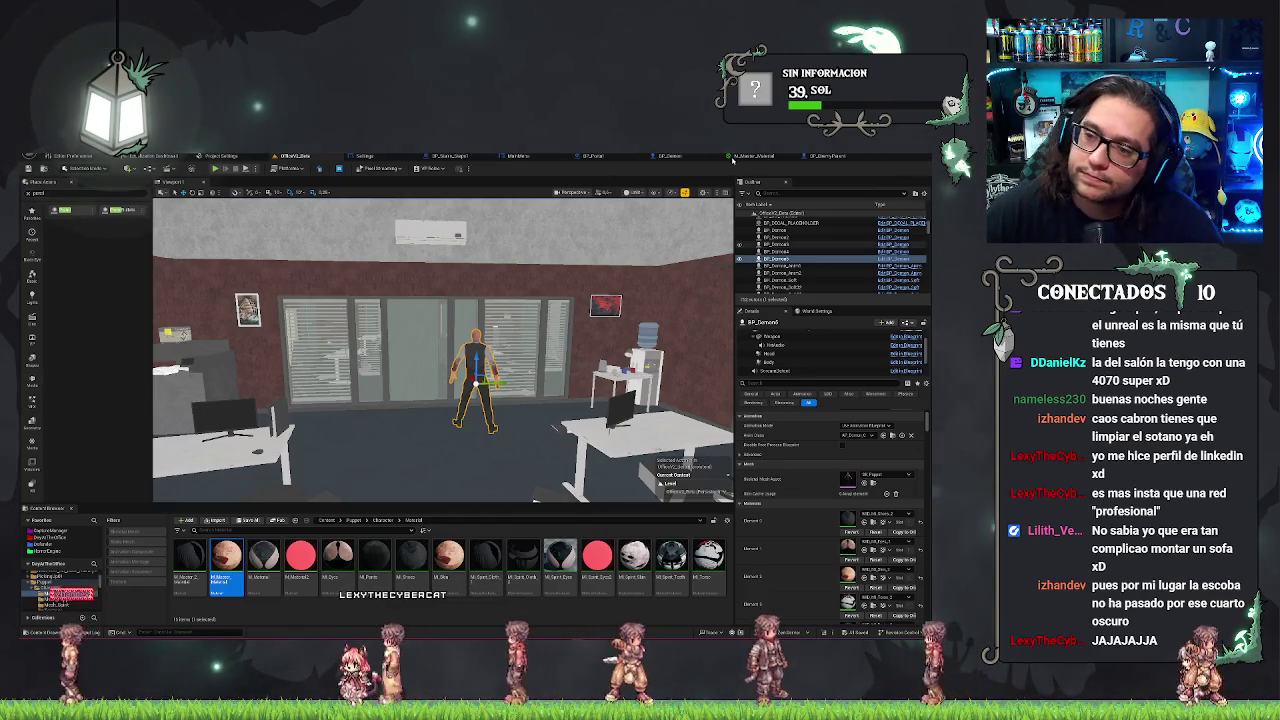
left_click(668, 156)
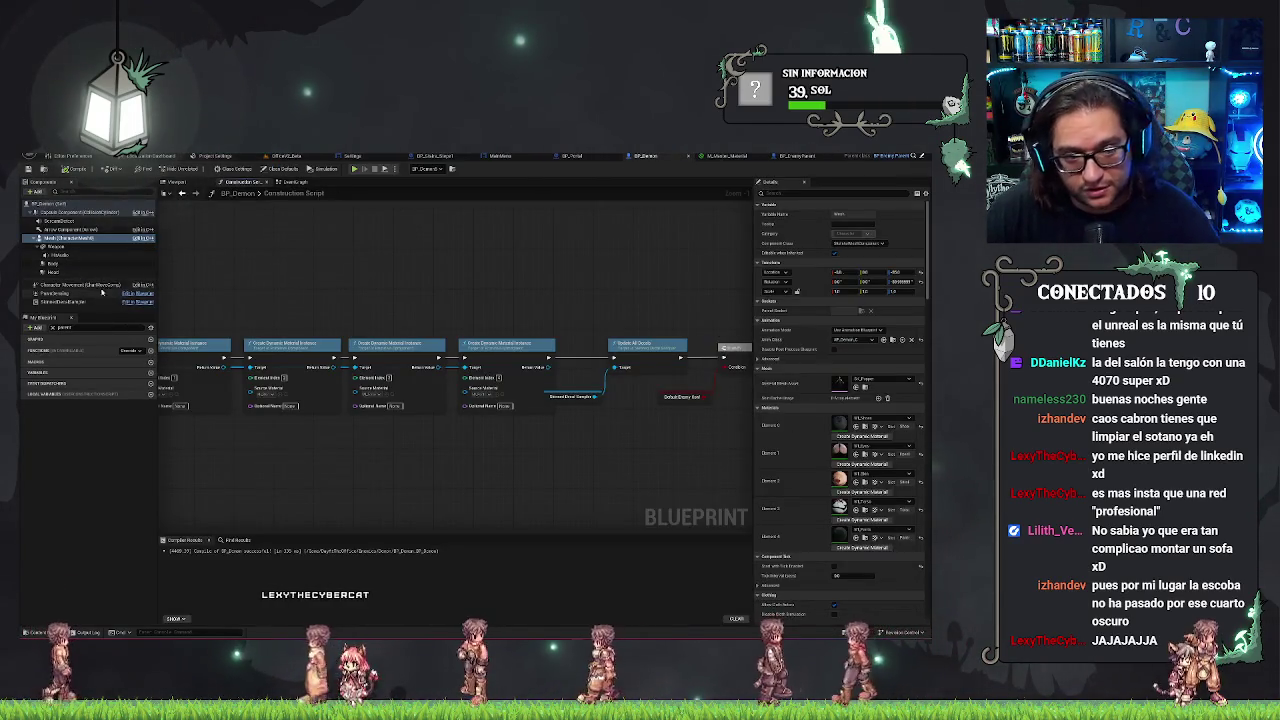
- Set the skinned decal component's blend mode to Masked and a performance value to 0
left_click(80, 285)
left_click(76, 302)
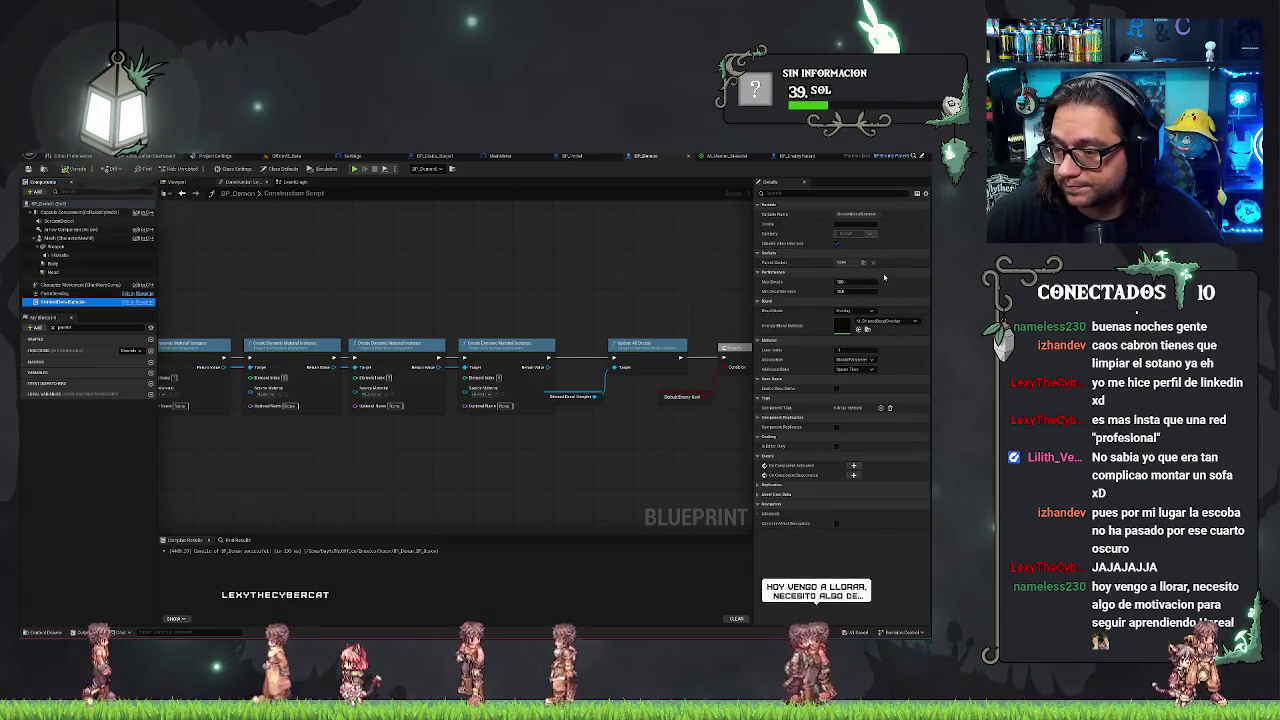
left_click(857, 326)
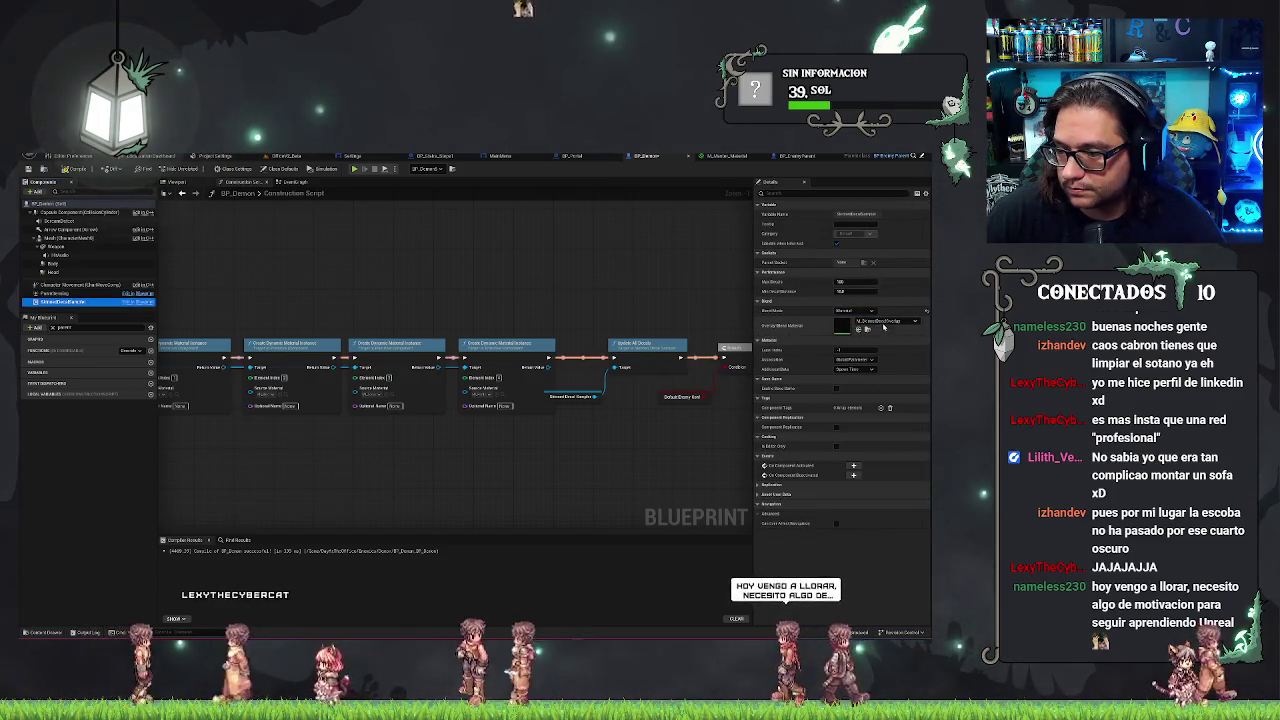
left_click(871, 360)
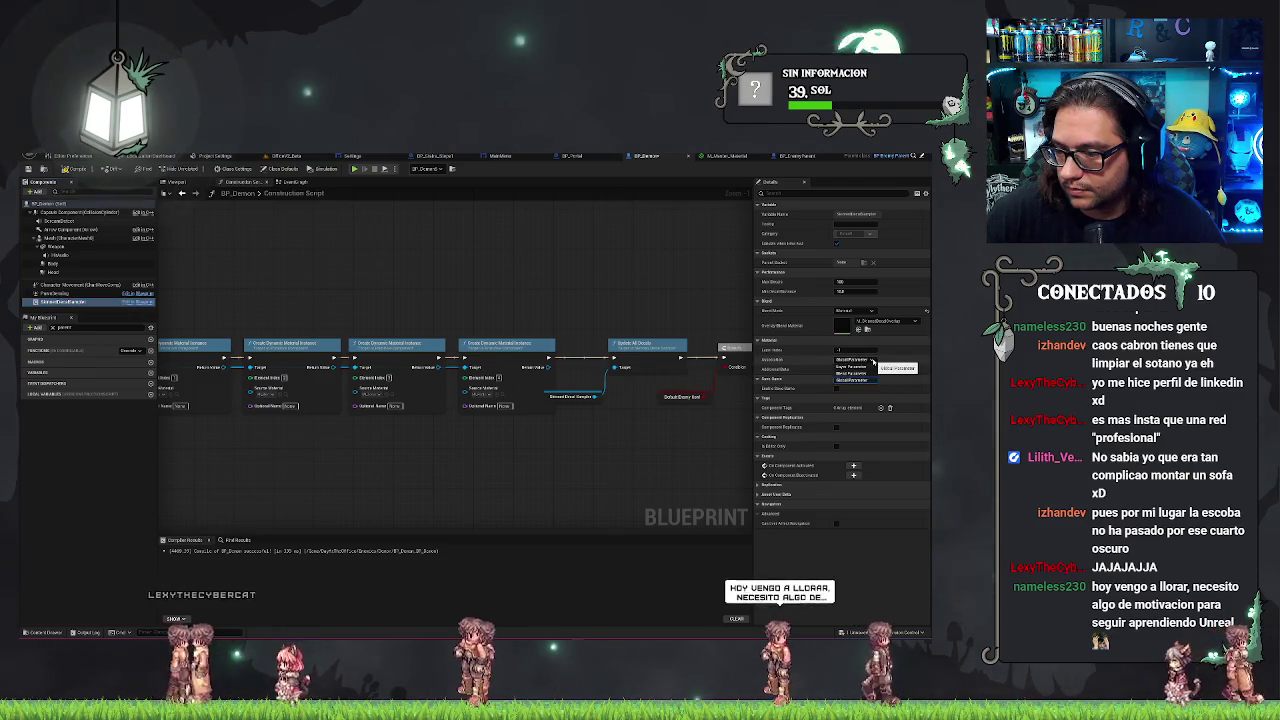
left_click(857, 369)
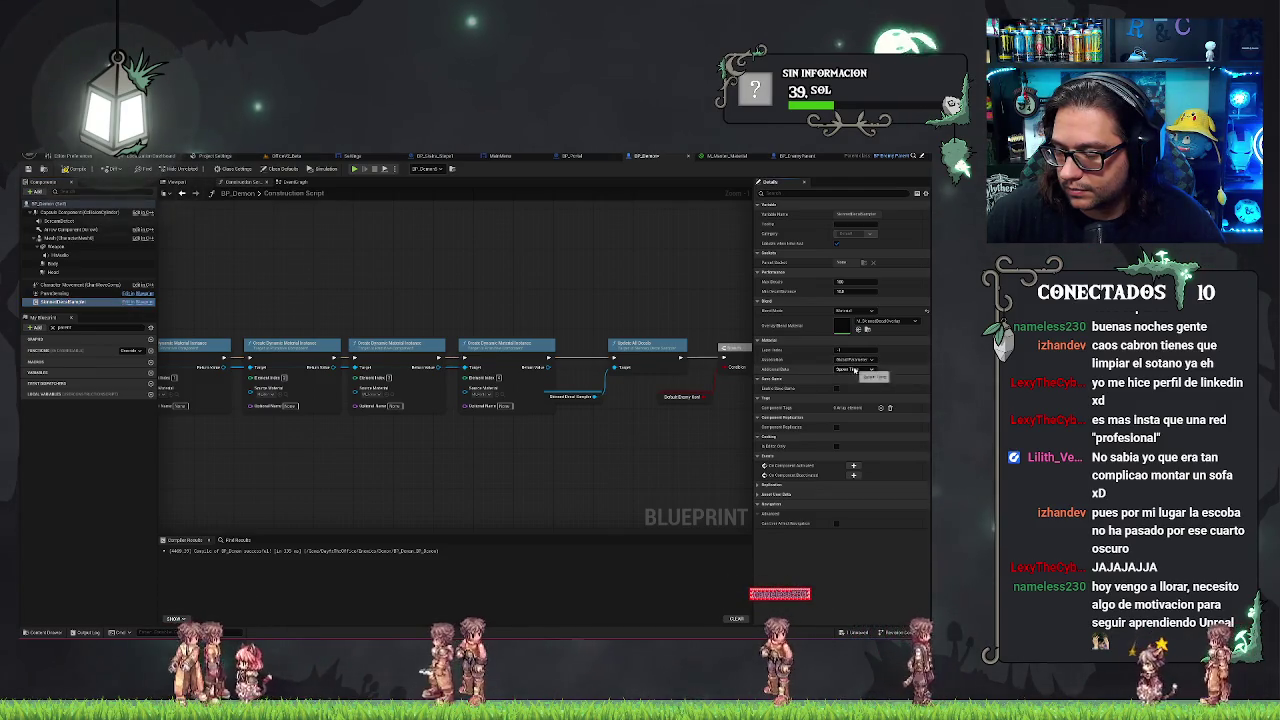
left_click_drag(632, 480, 657, 478)
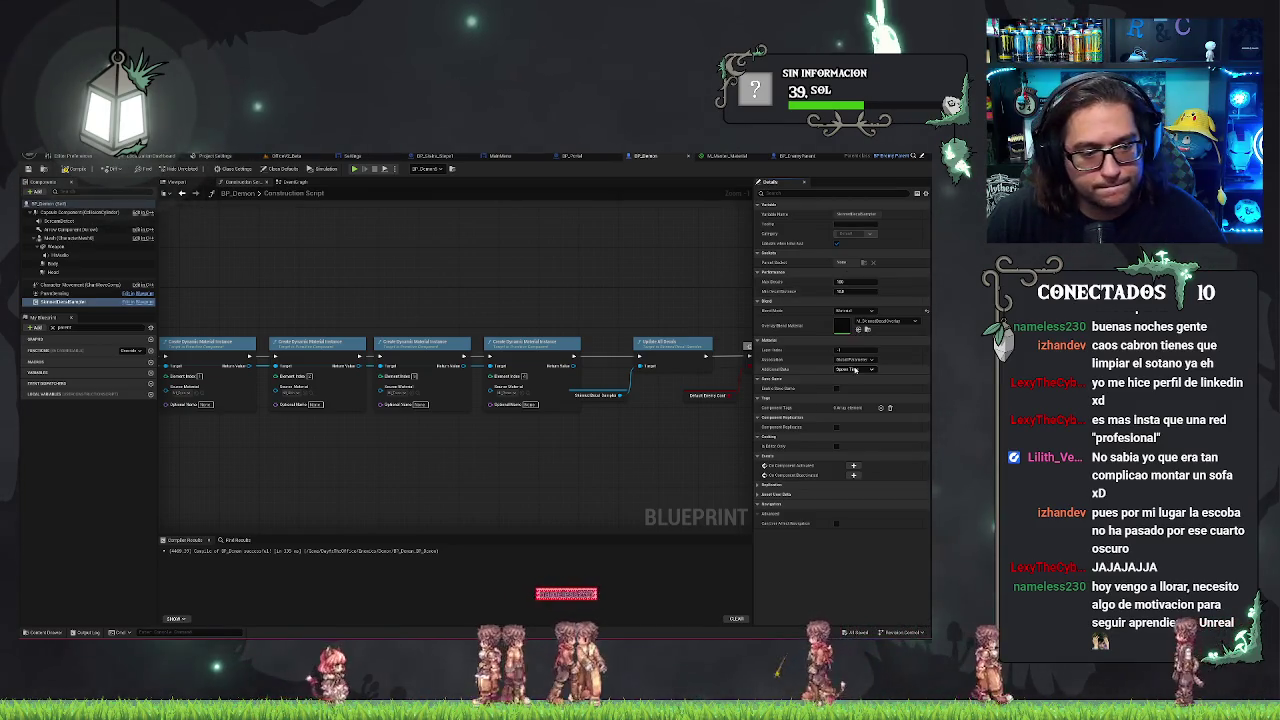
left_click(853, 291)
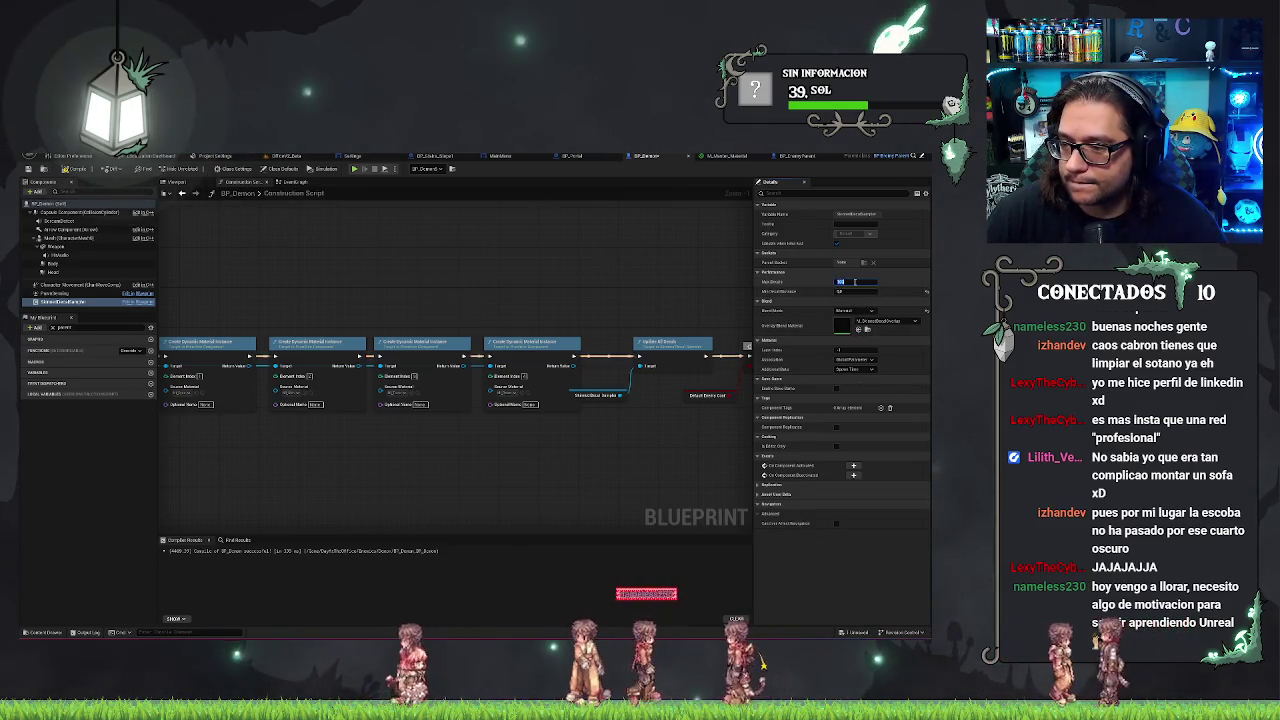
type("0")
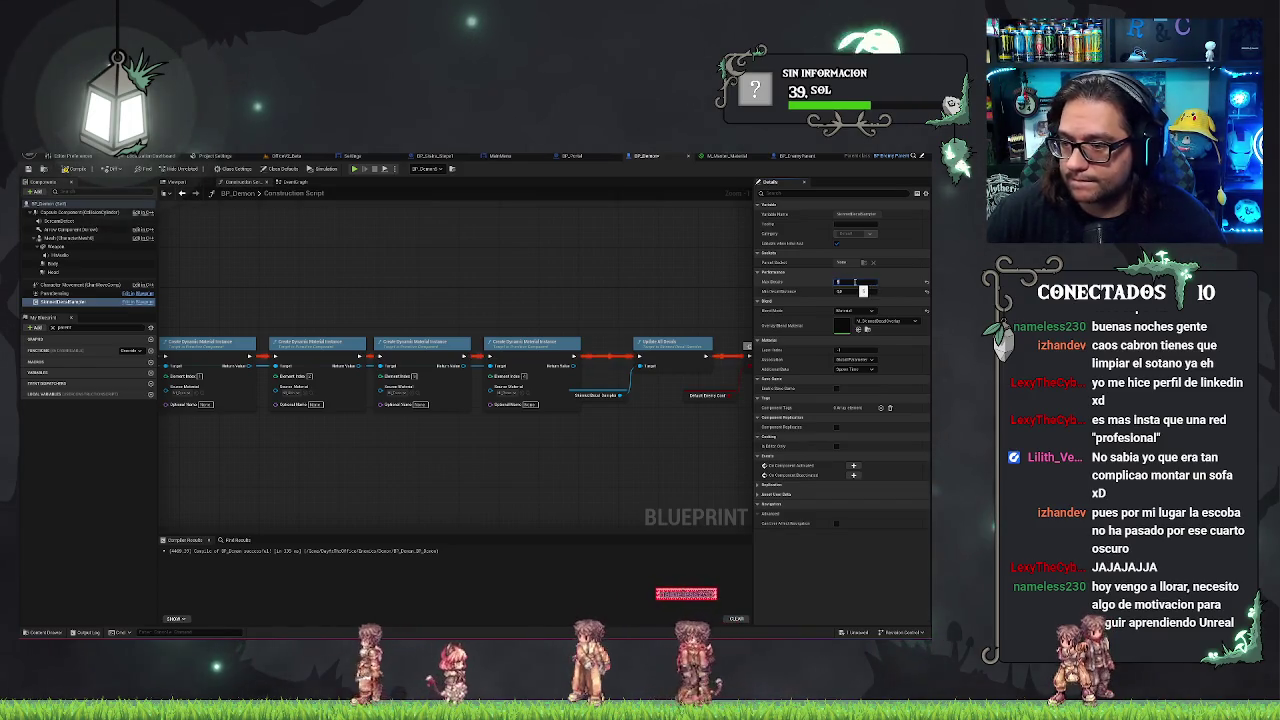
left_click_drag(663, 277, 660, 288)
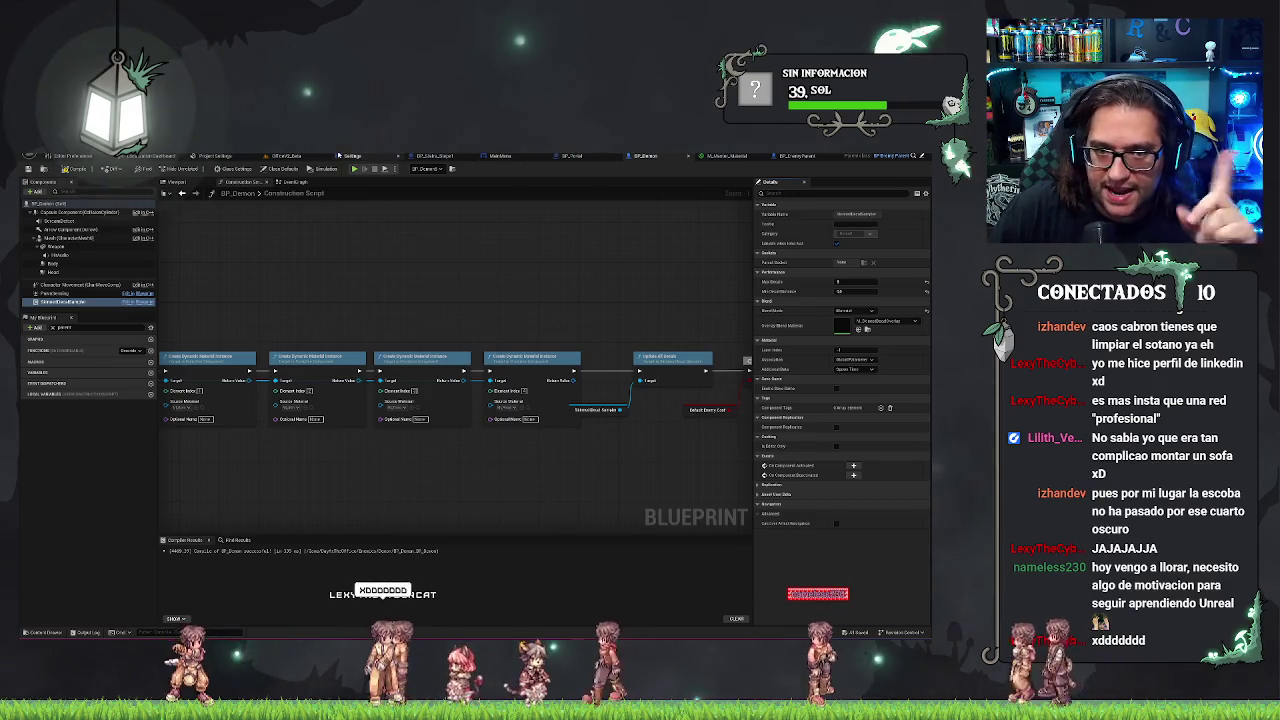
- From the level's Content Browser, open the blood material instance (MI_Torso) for editing
left_click(280, 157)
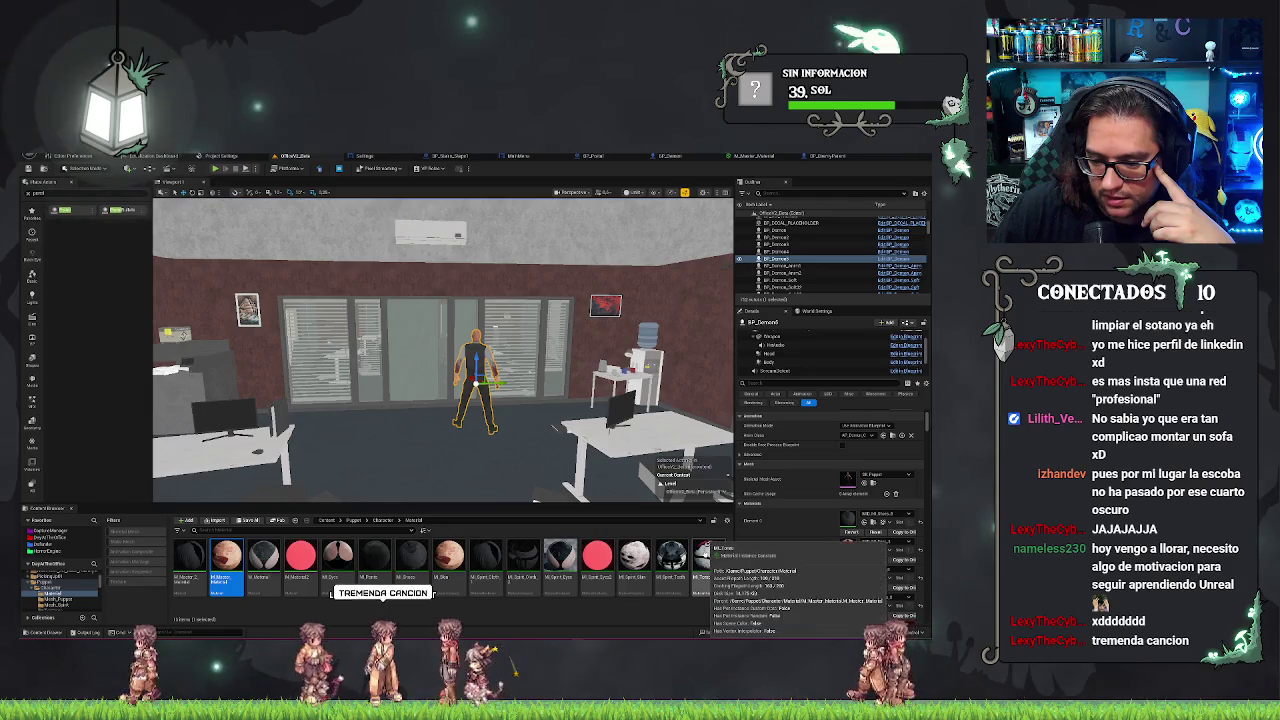
left_click(707, 558)
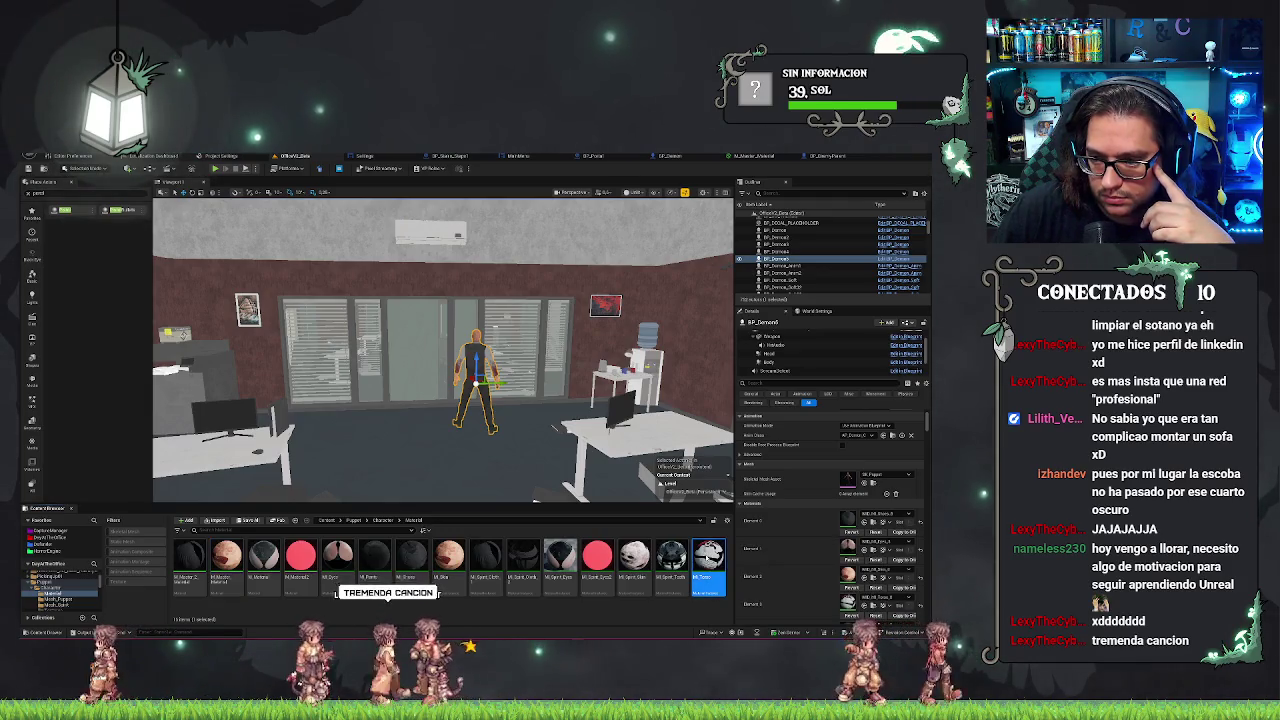
double_click(707, 558)
left_click(664, 215)
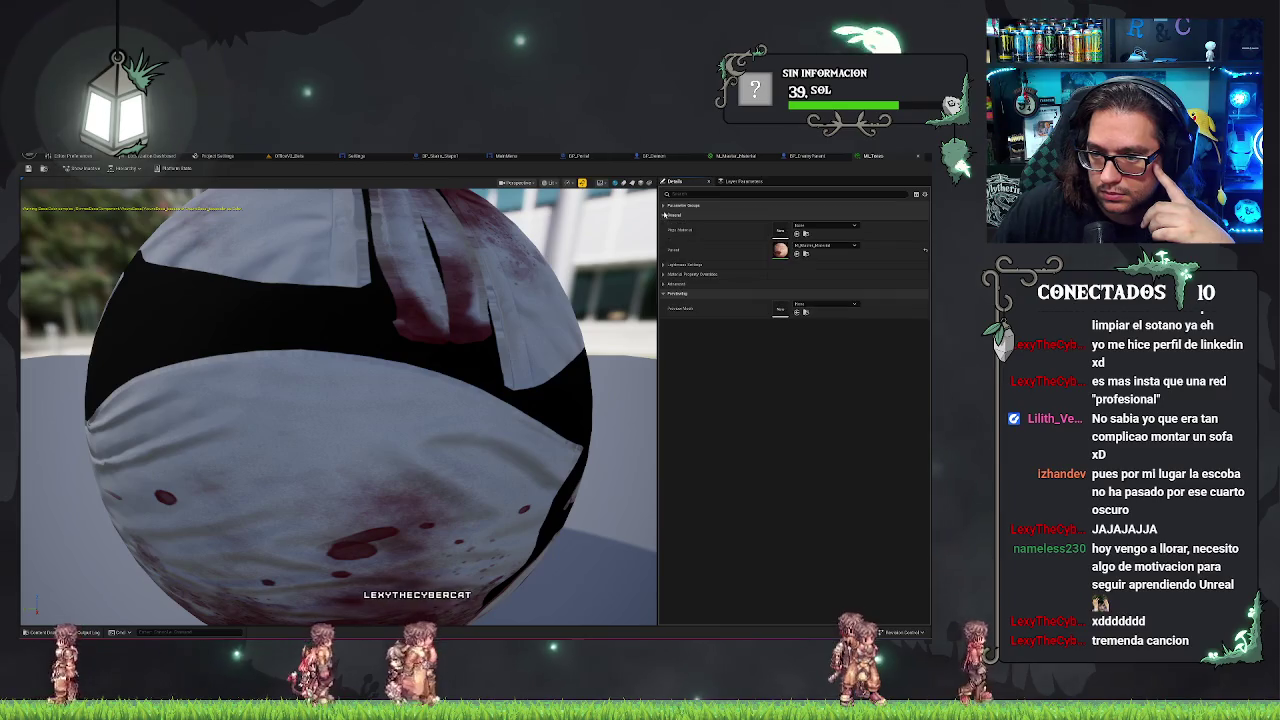
- Expand the StencilDecal group and enable overrides on its first parameters, including the 2.0 value
left_click(664, 205)
left_click(665, 225)
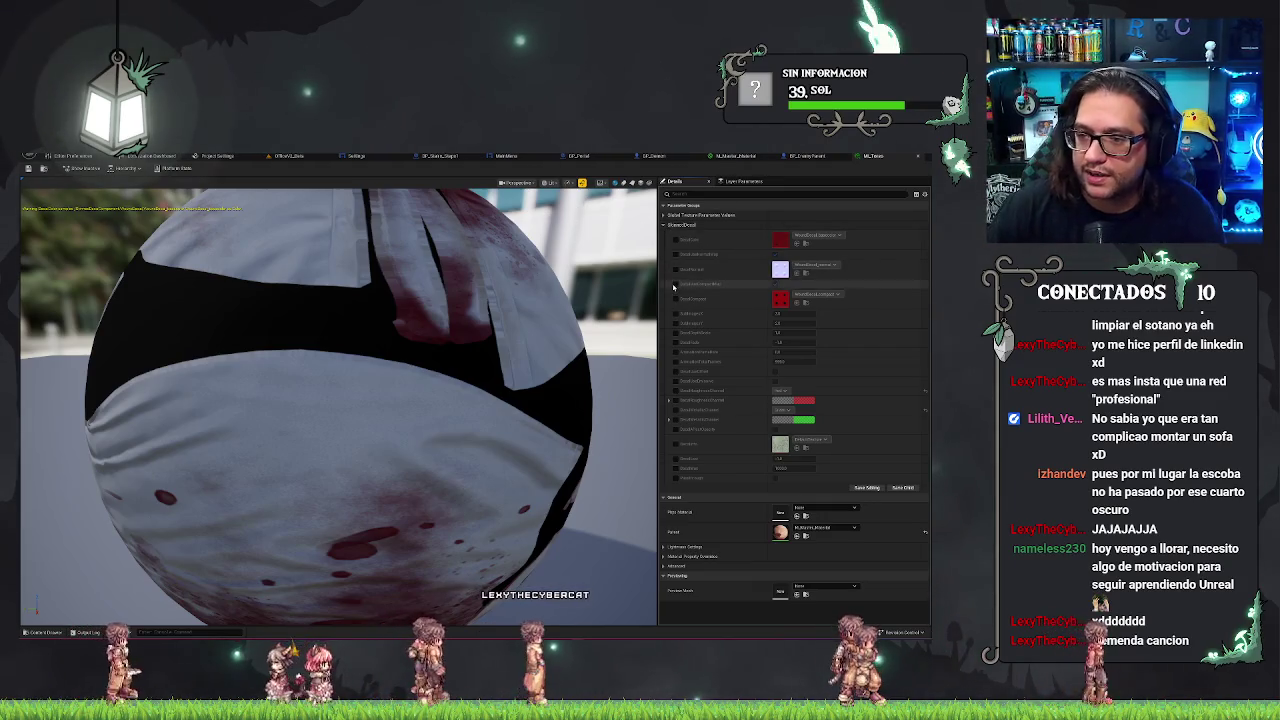
scroll(590, 307, "down", 5)
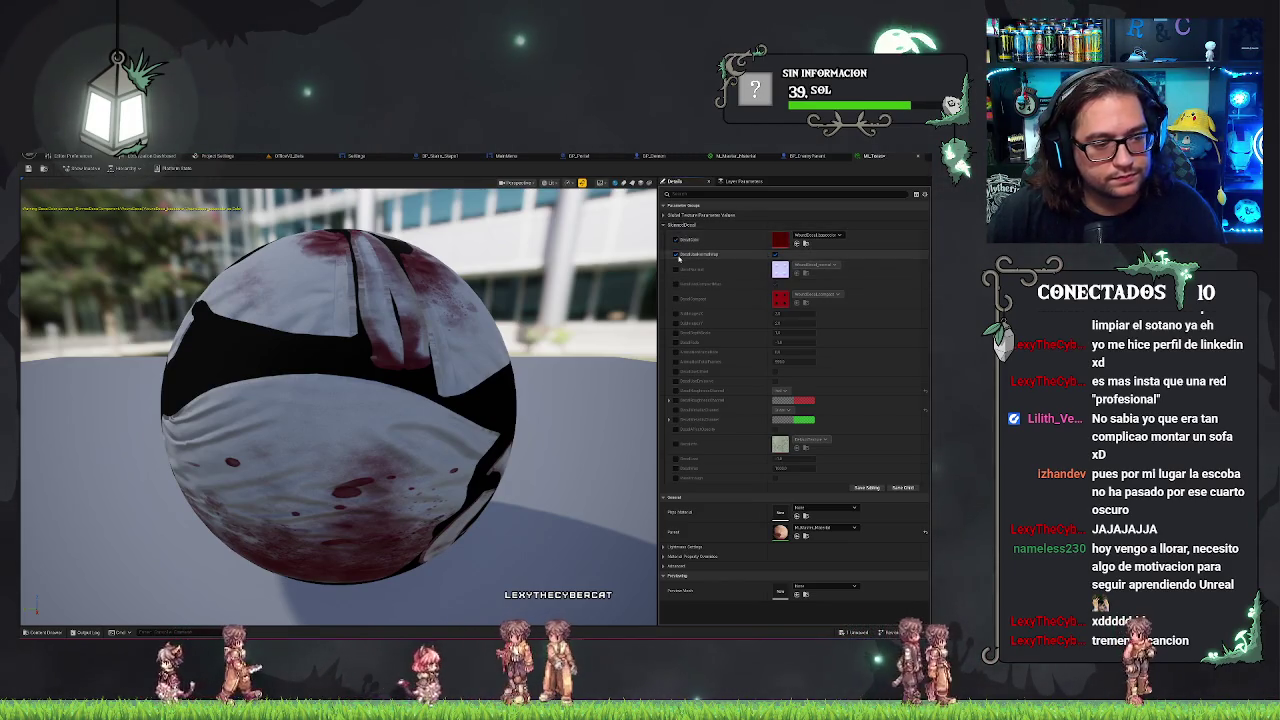
left_click(676, 269)
left_click(676, 284)
left_click(676, 298)
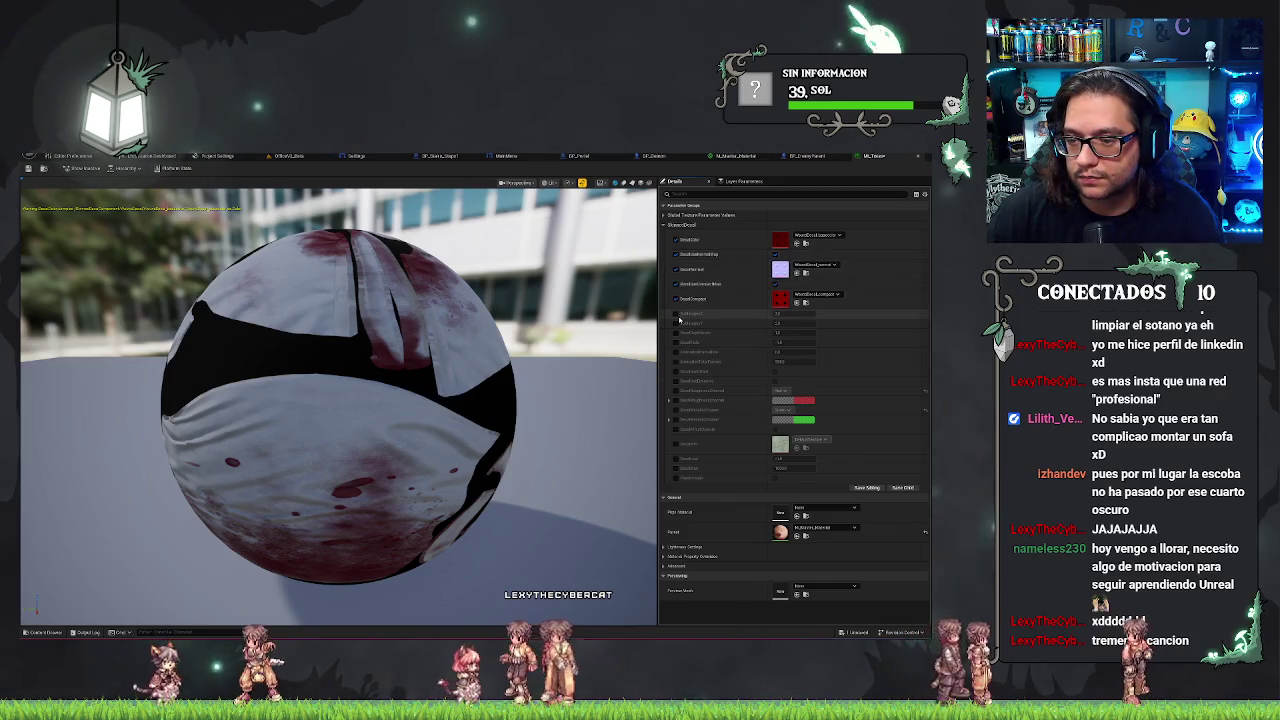
left_click(676, 314)
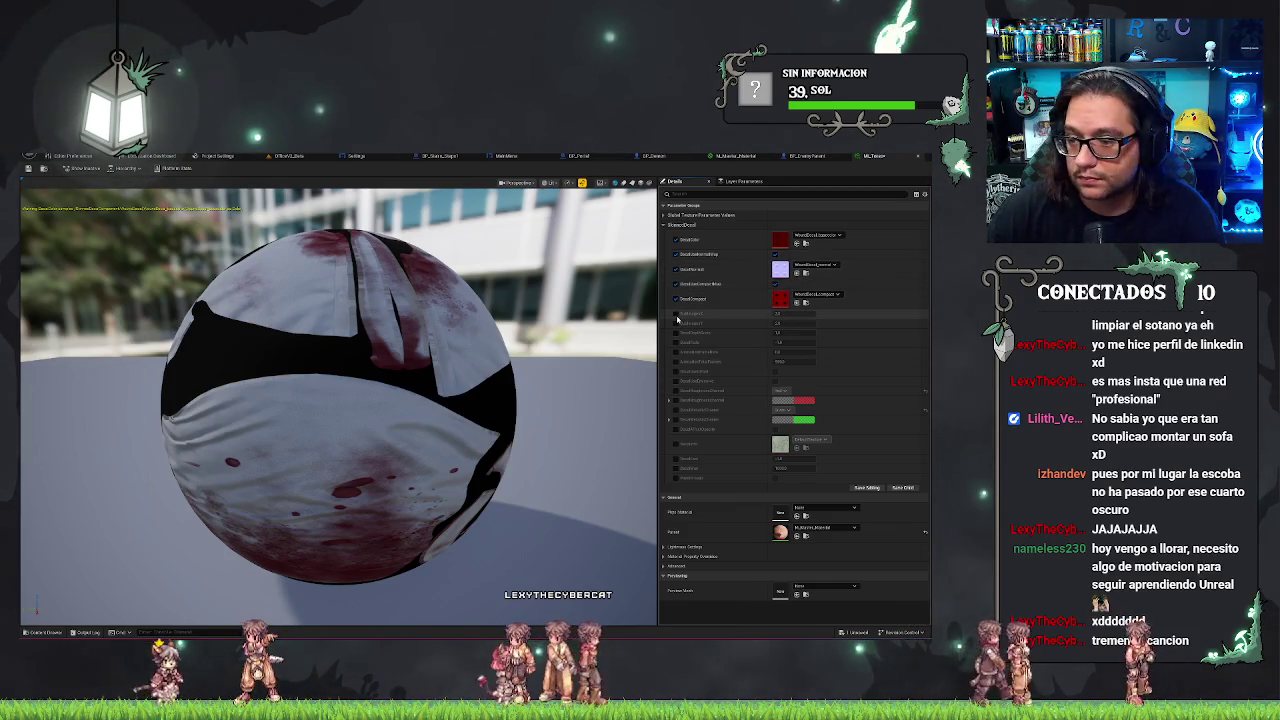
left_click(676, 323)
- Enable overrides on the remaining StencilDecal scalar parameters and edit their values
left_click(790, 313)
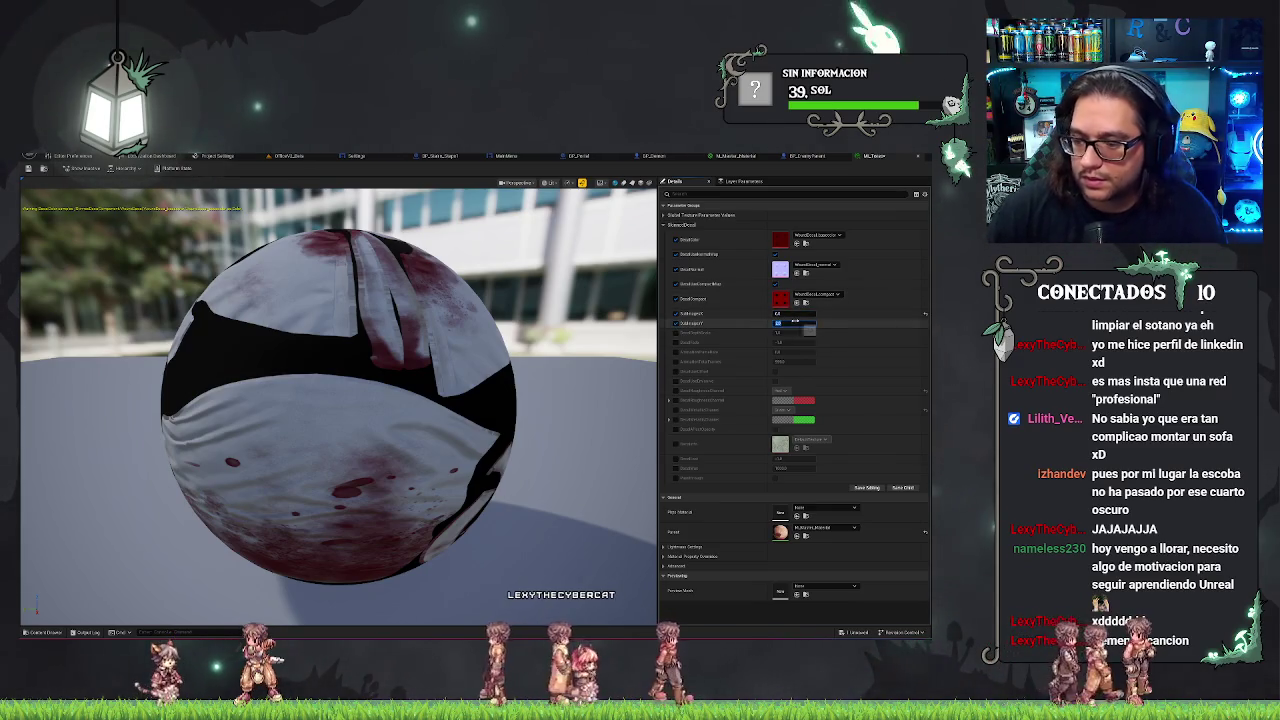
left_click(805, 325)
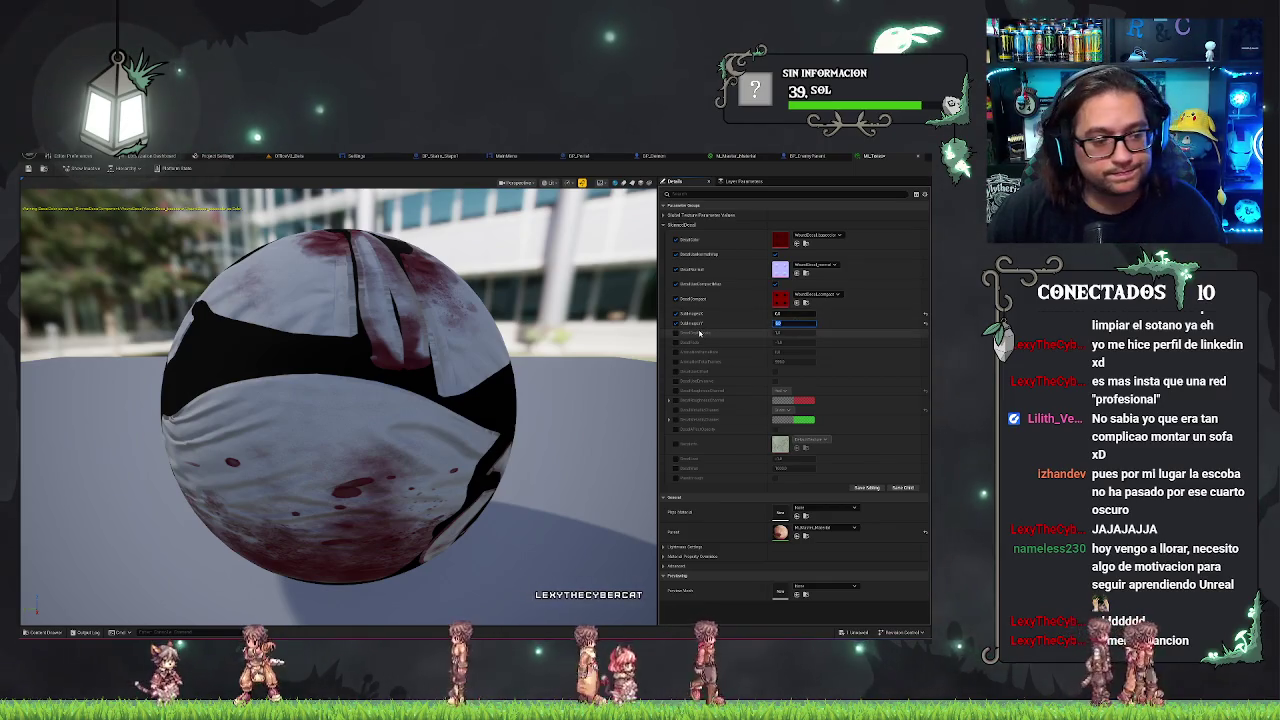
left_click(676, 332)
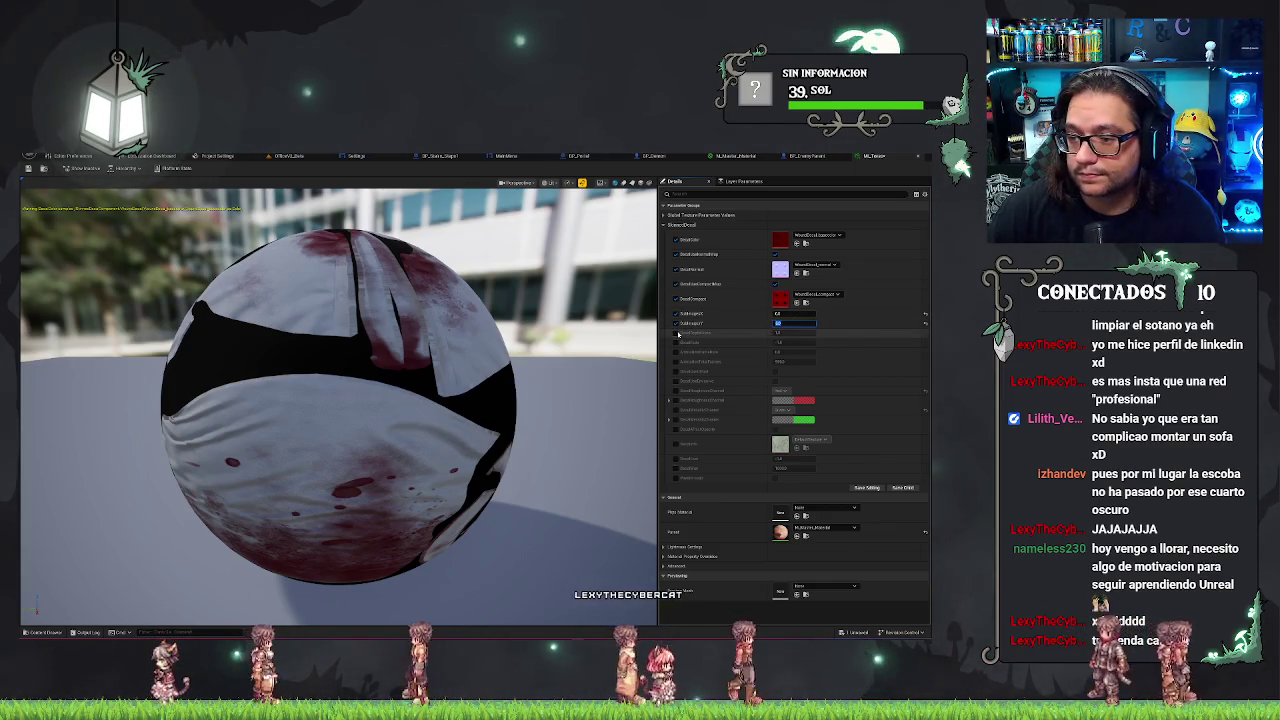
left_click(790, 332)
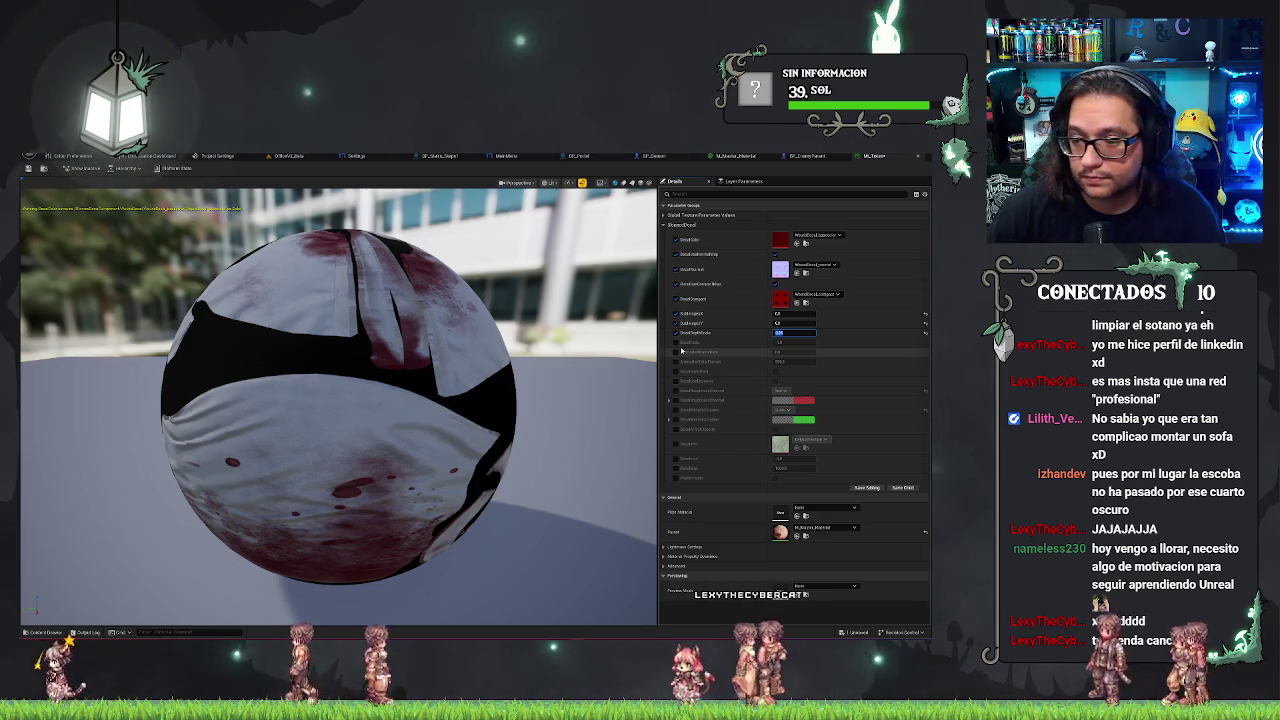
left_click(675, 354)
left_click(675, 353)
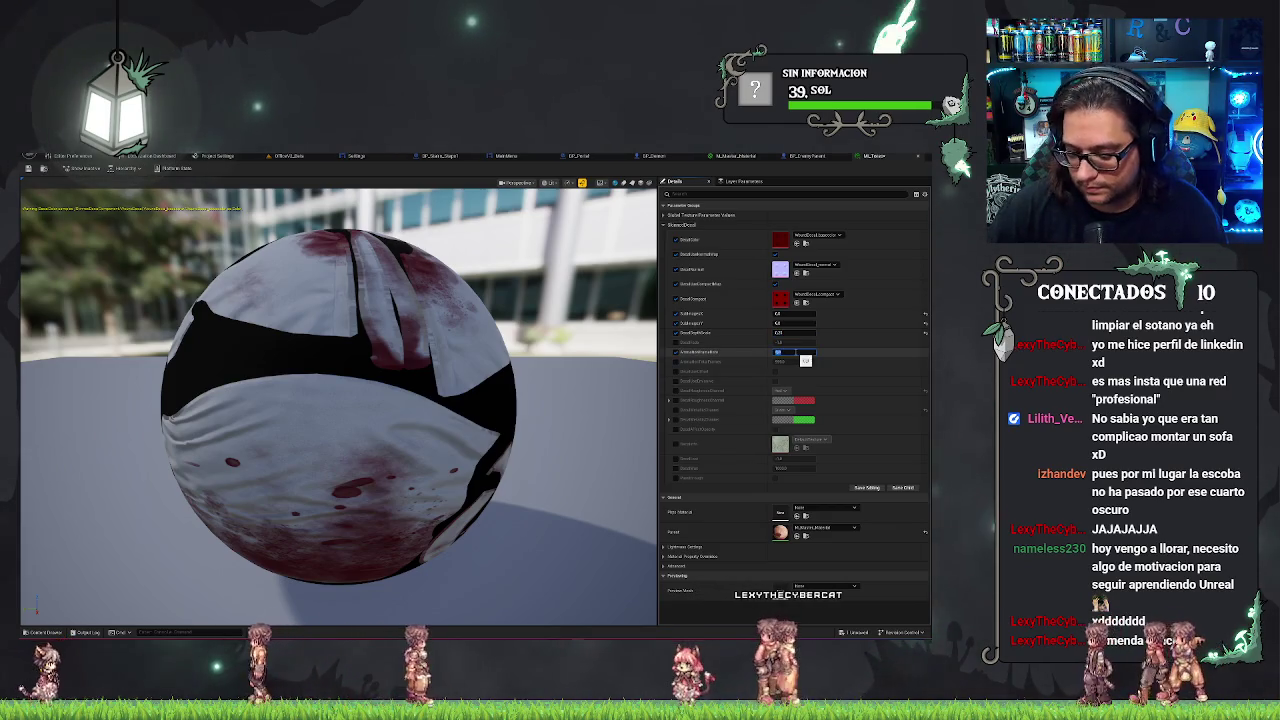
- Search 'waven' in the first decal slot's texture picker, cancel, and return to the office level
left_click(830, 235)
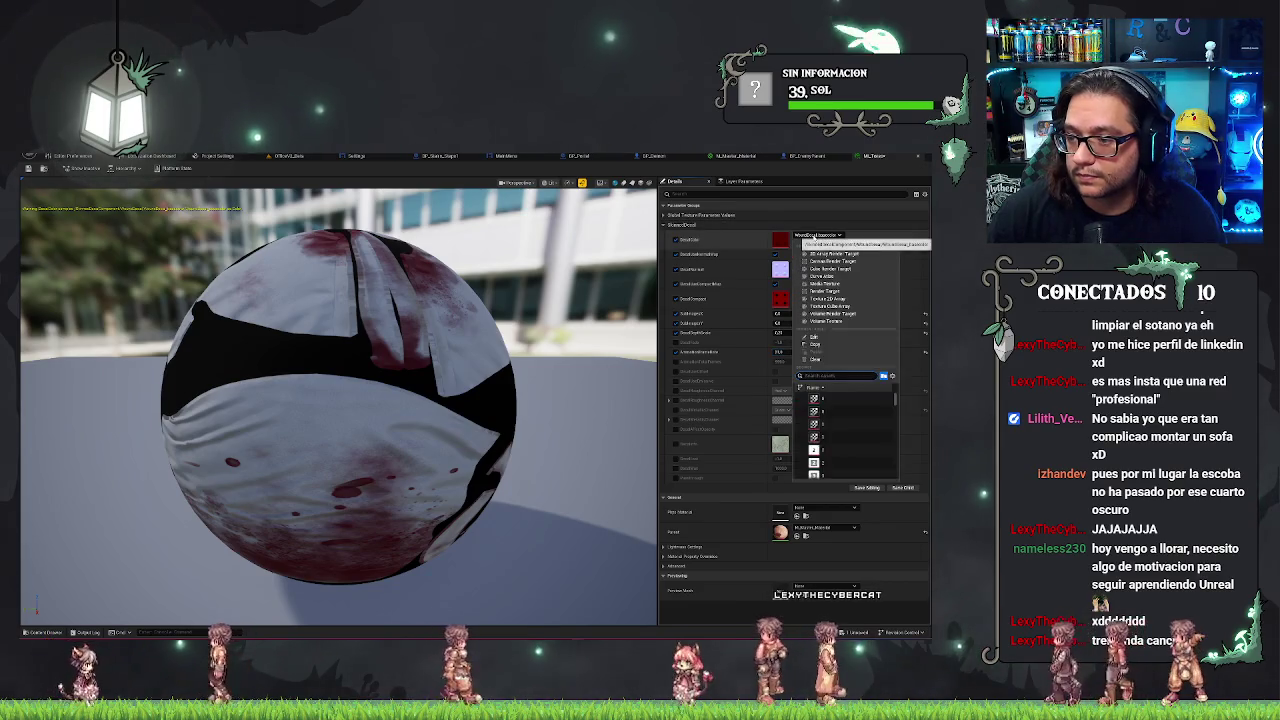
type("wave")
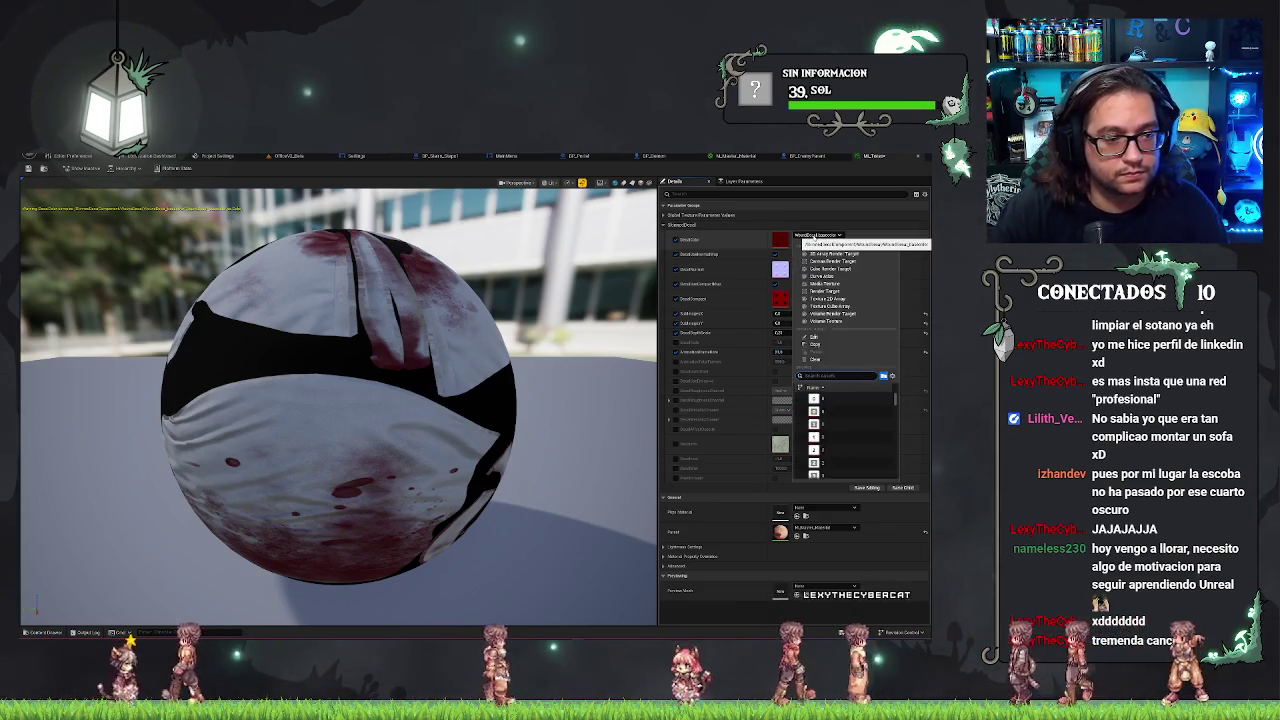
type("n")
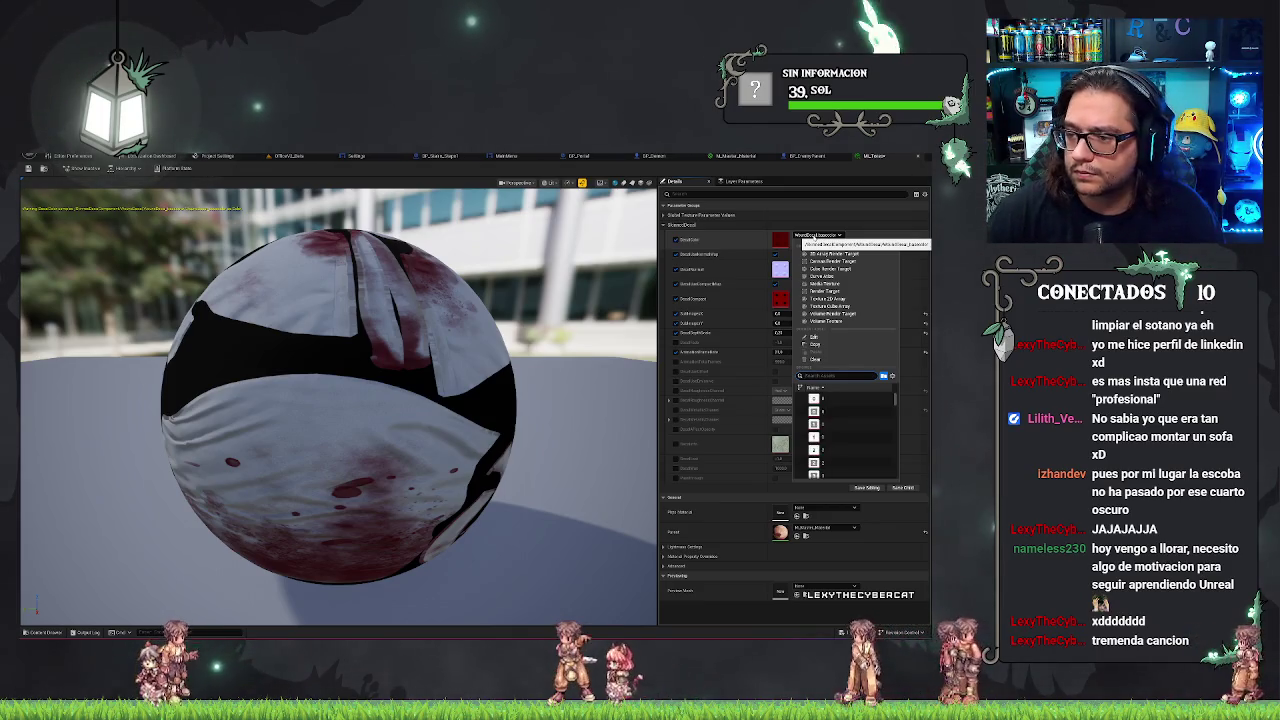
key("Escape")
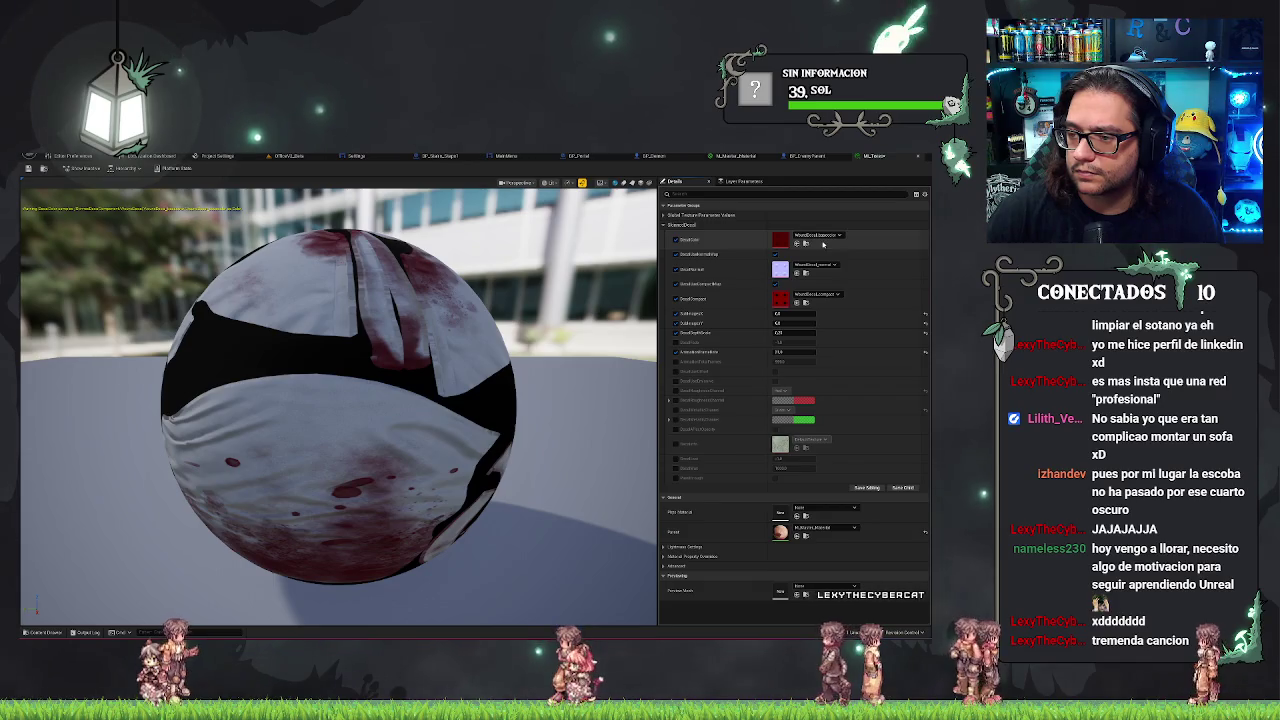
left_click(290, 155)
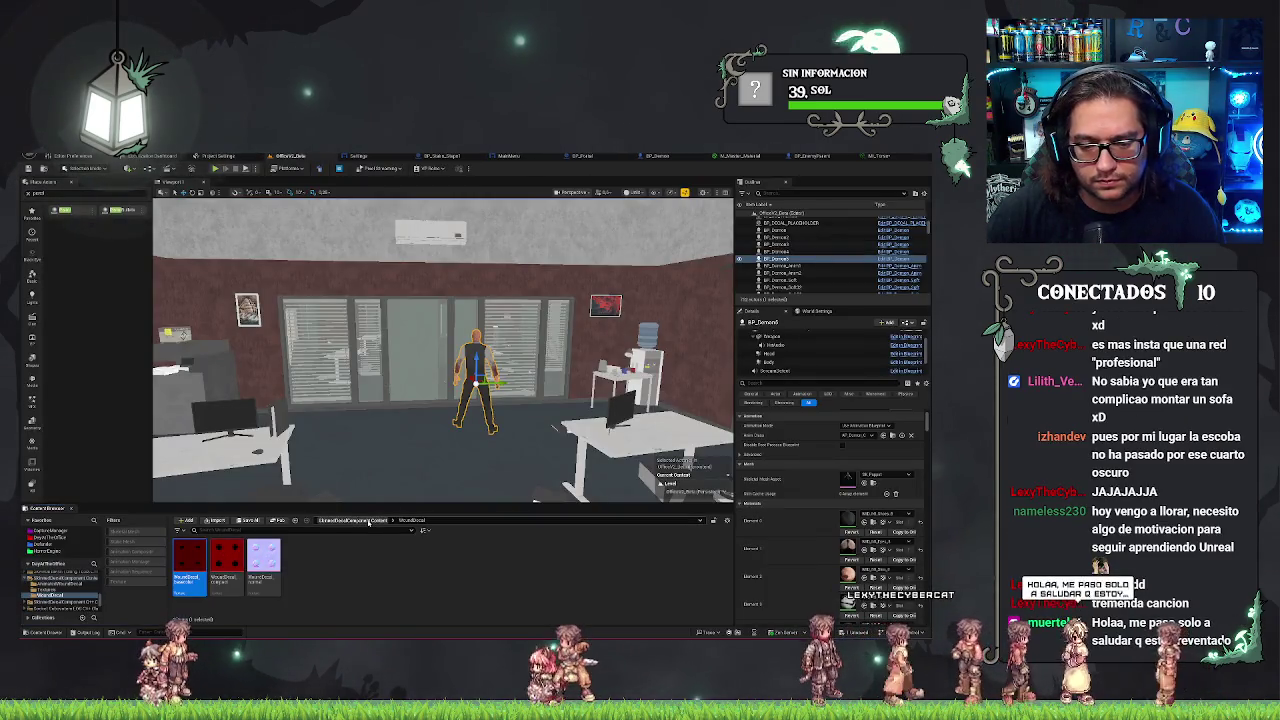
- Open the AnimatedRoundDecal folder, select the red Wound Animated texture, and return to the material instance
left_click(370, 522)
double_click(190, 560)
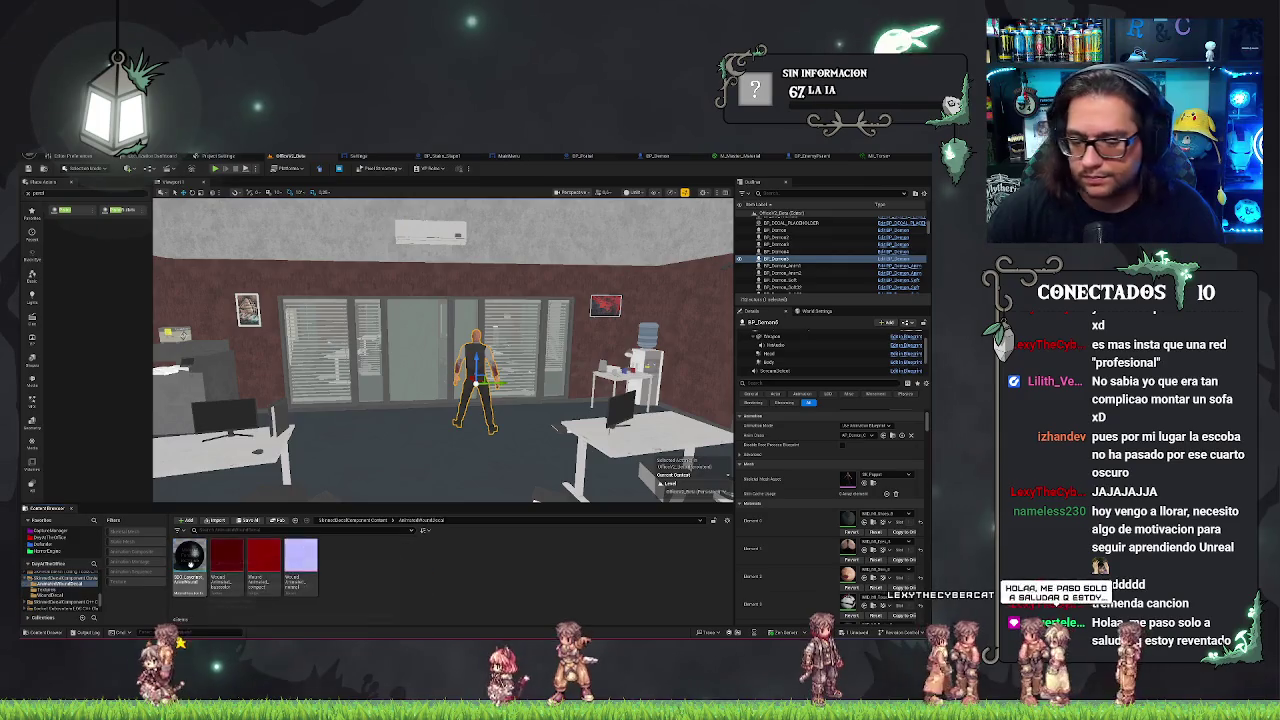
left_click(264, 566)
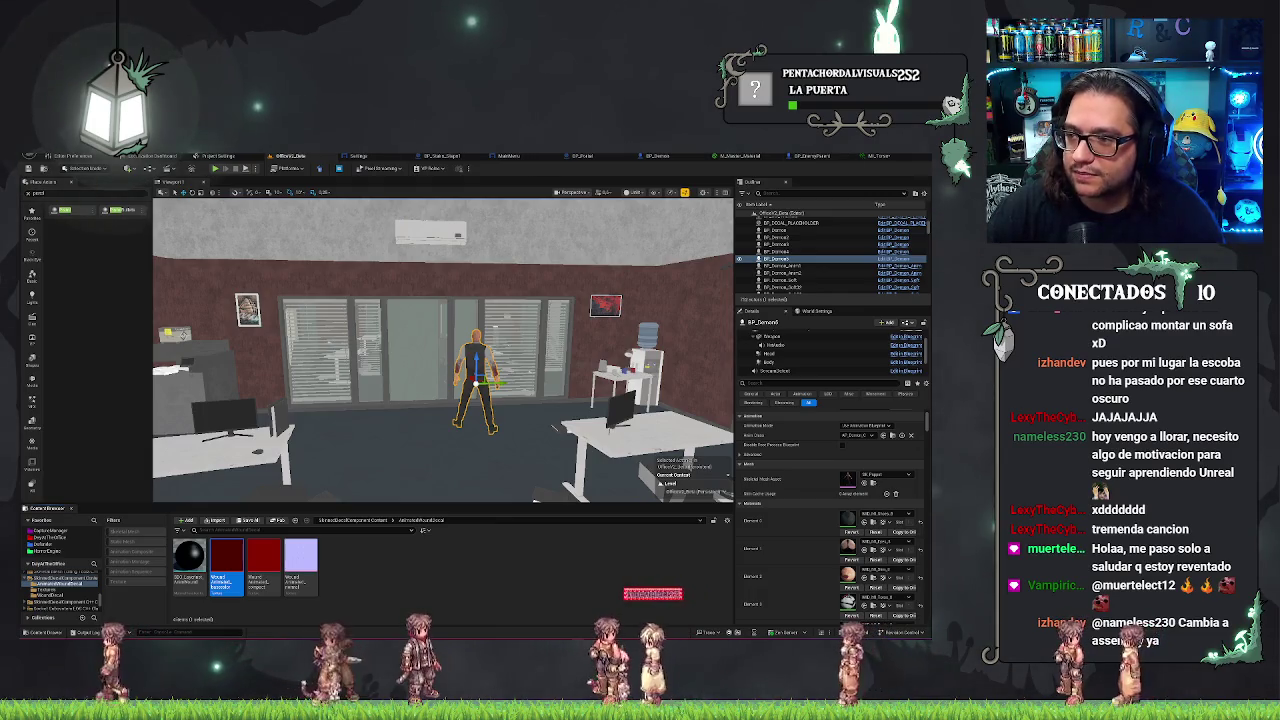
left_click(874, 157)
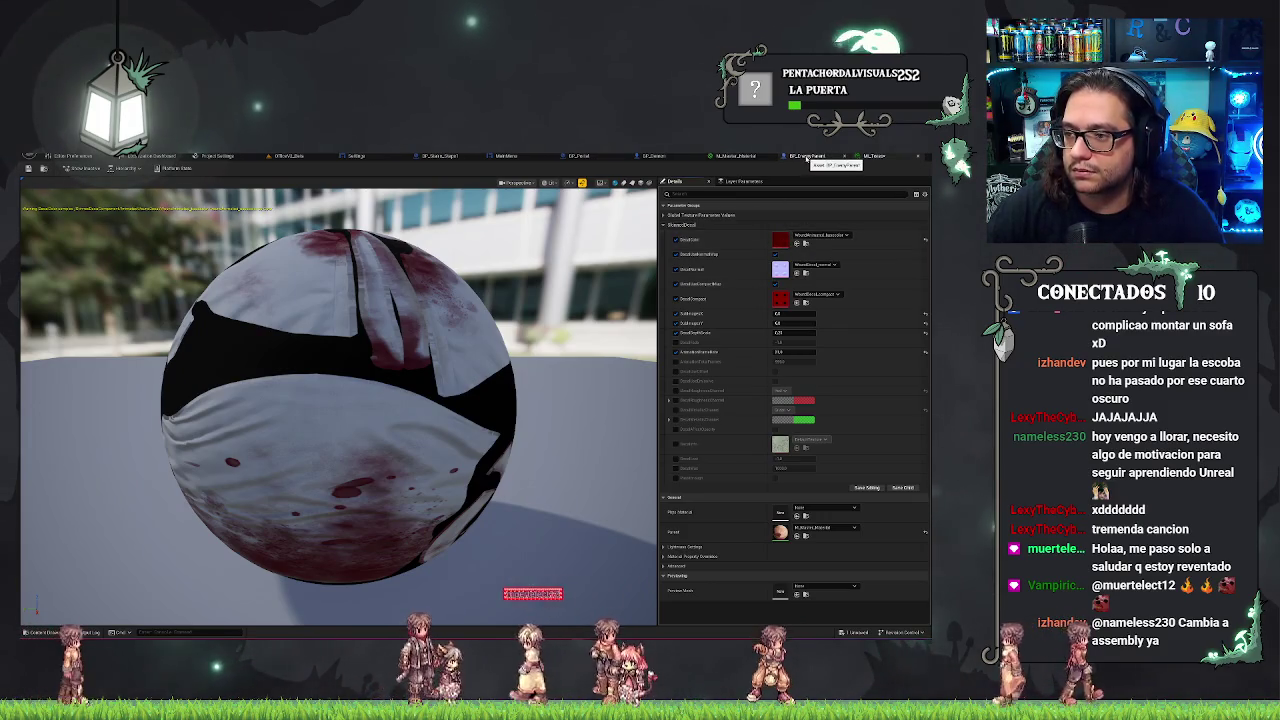
- Compare the office level with the blood material instance, then start a Play In Editor test
left_click(290, 156)
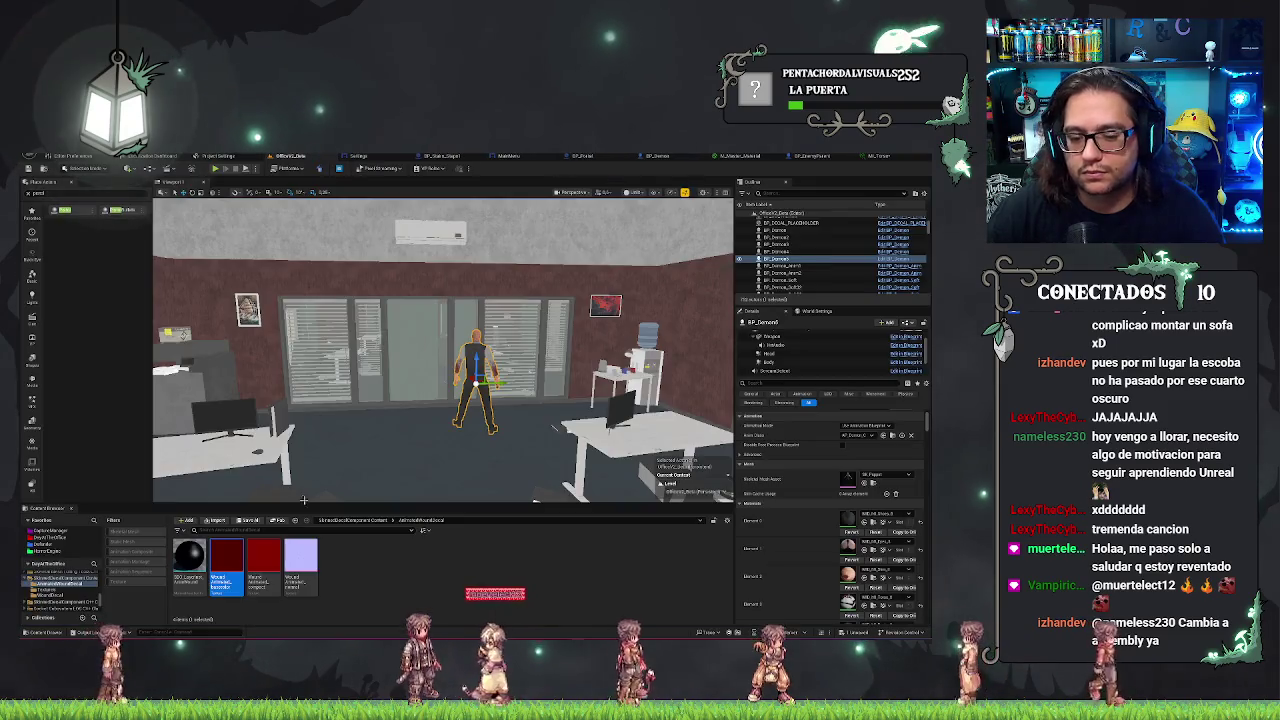
left_click(880, 156)
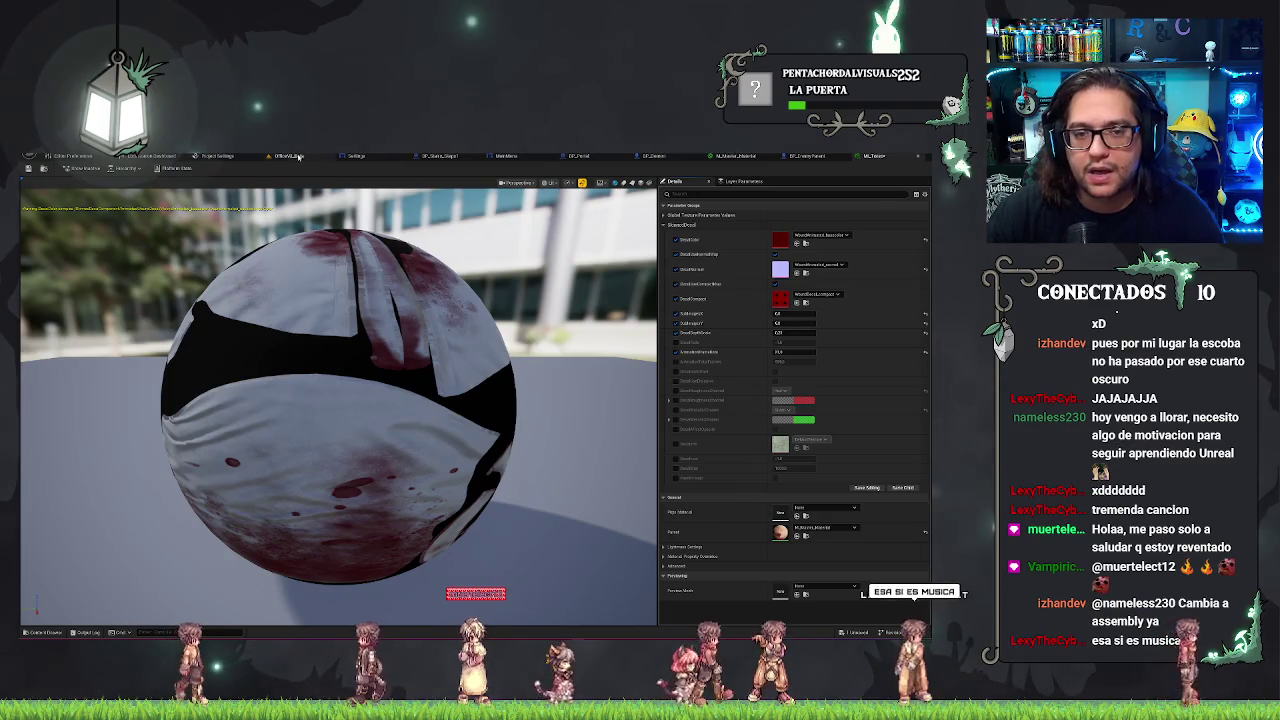
left_click(290, 156)
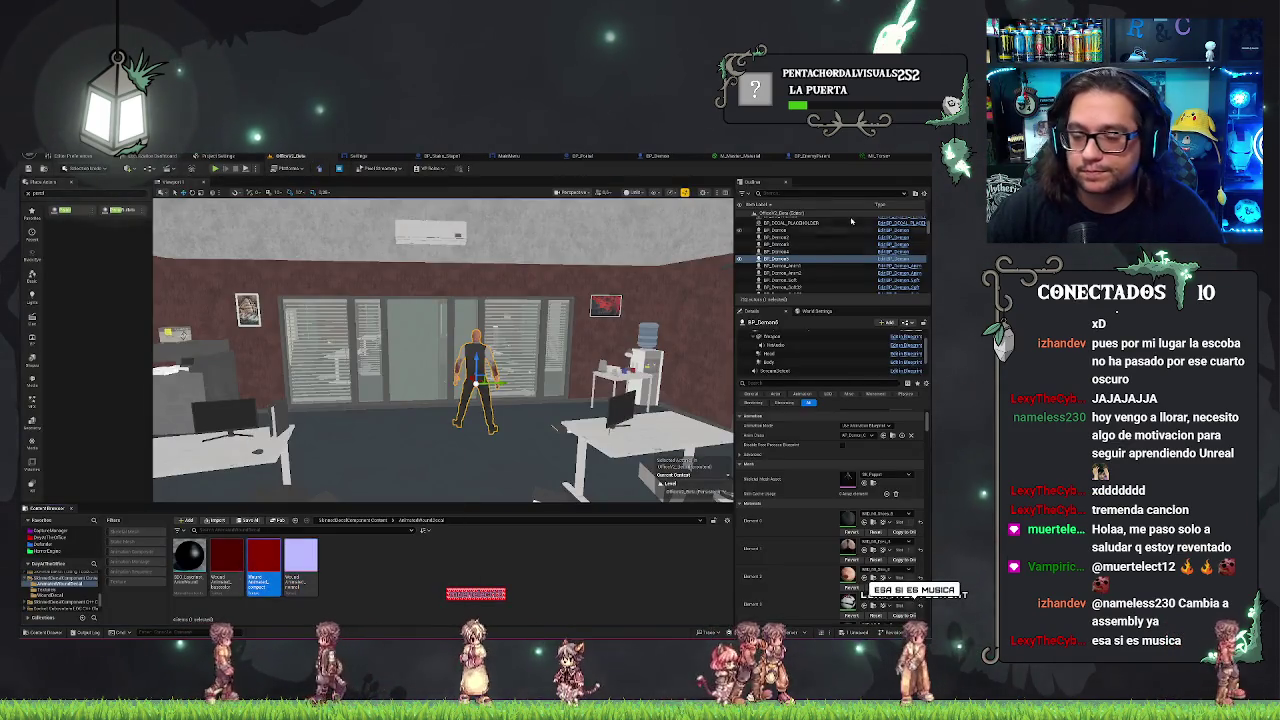
left_click(878, 156)
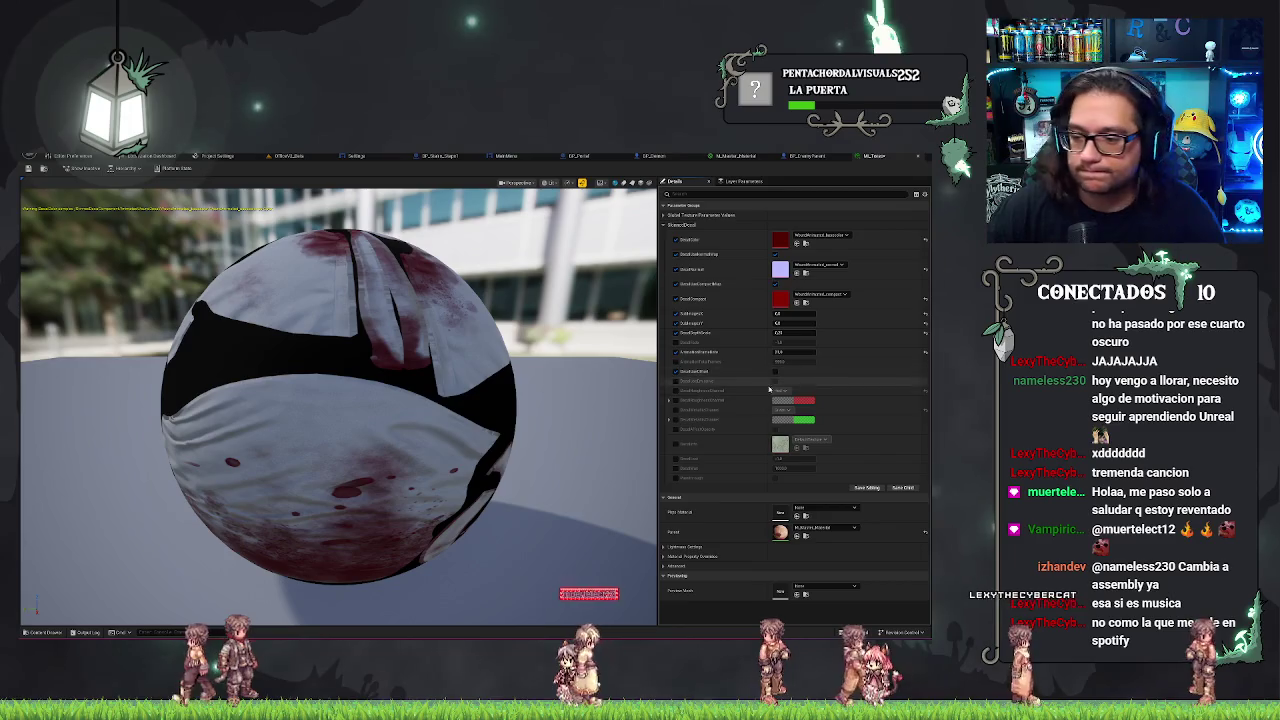
scroll(458, 323, "down", 3)
scroll(458, 323, "up", 2)
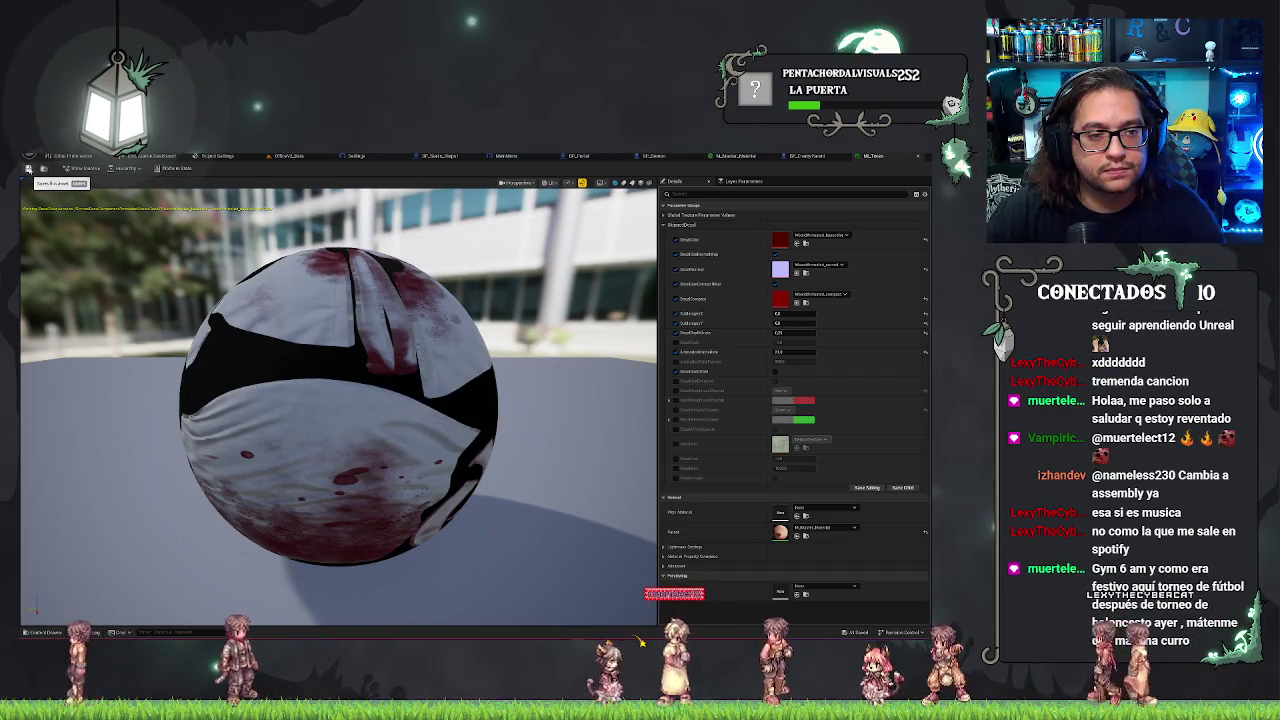
left_click(289, 155)
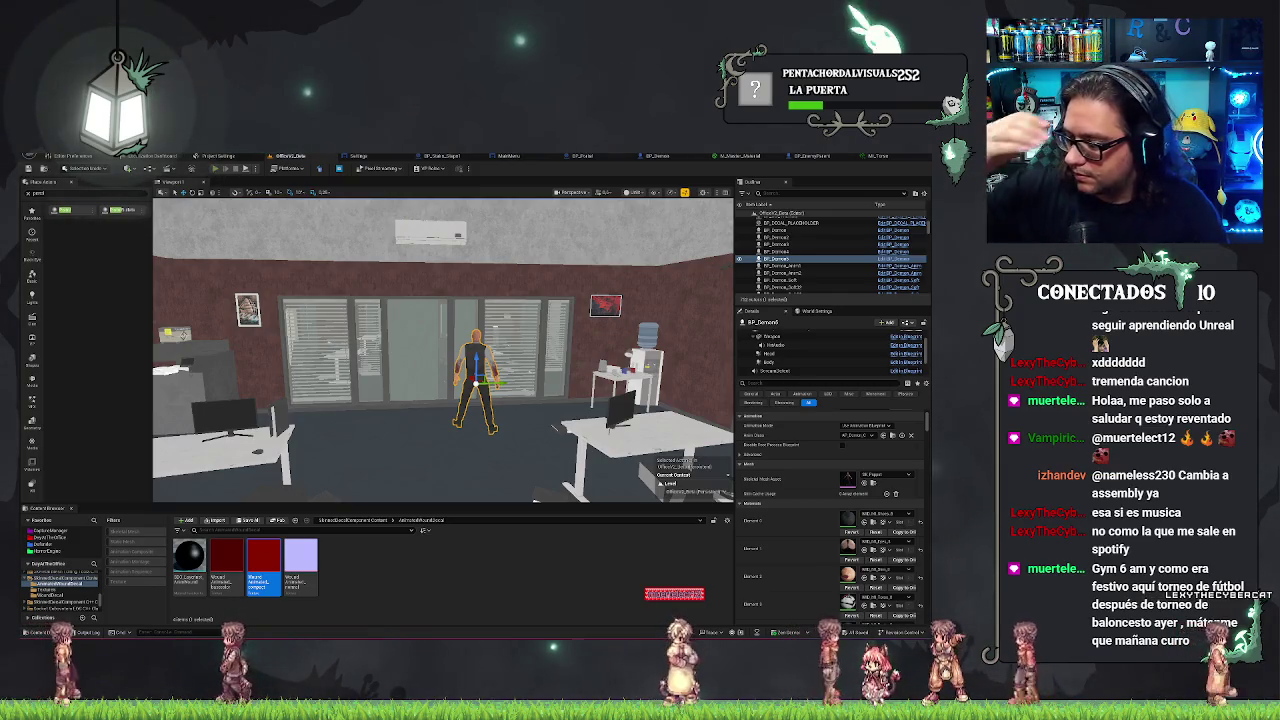
left_click(215, 168)
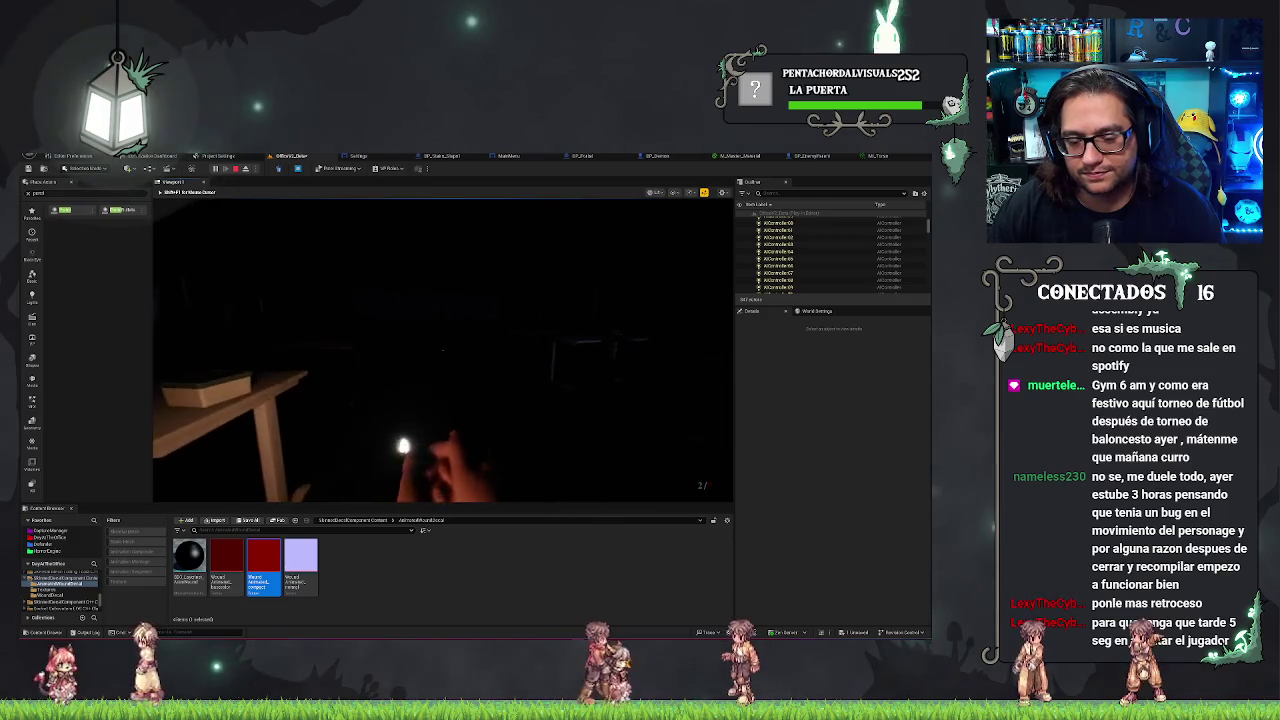
- End the play-in-editor run through the dark office level
key("Escape")
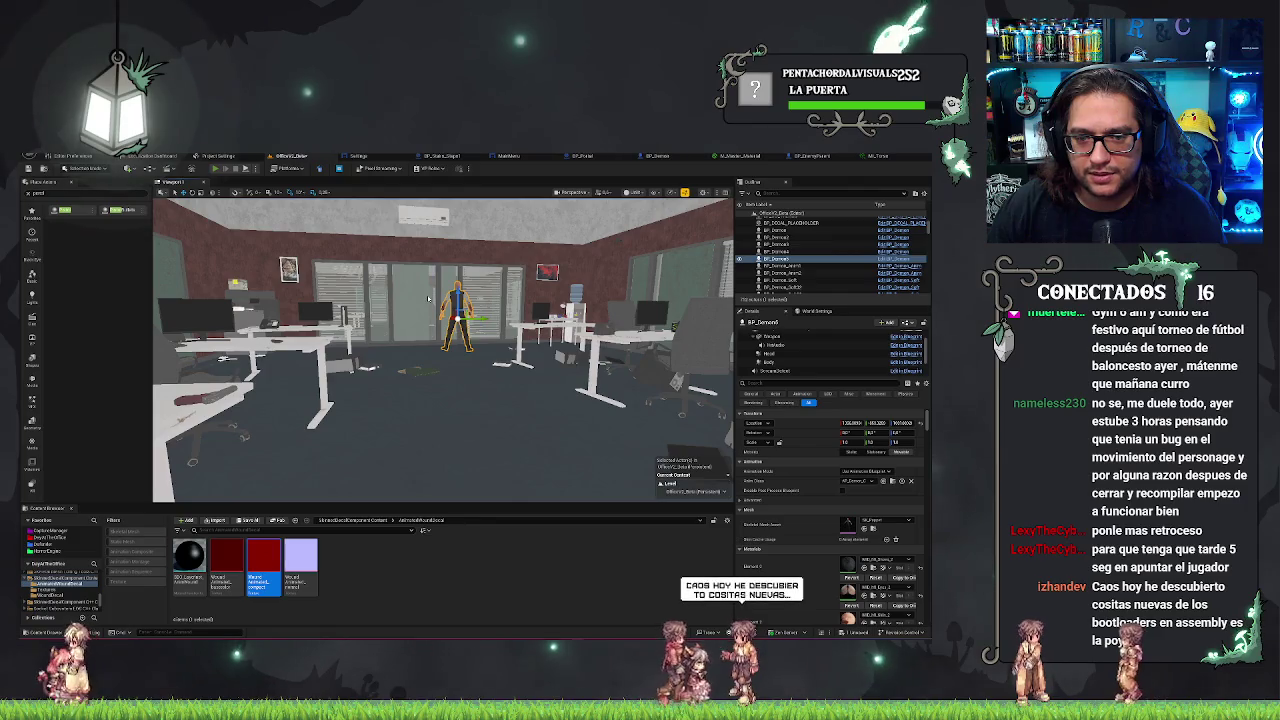
- Restart the play test, walk toward the zombie and aim the pistol at it
left_click(215, 168)
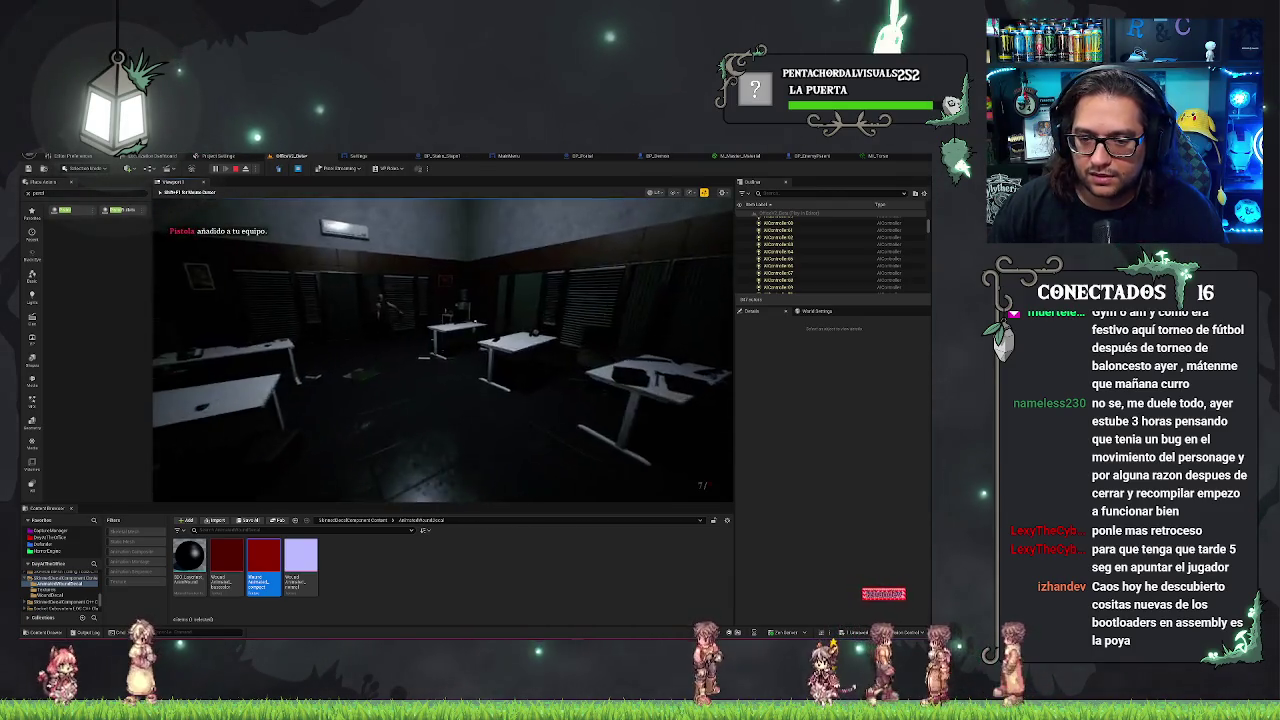
key("w")
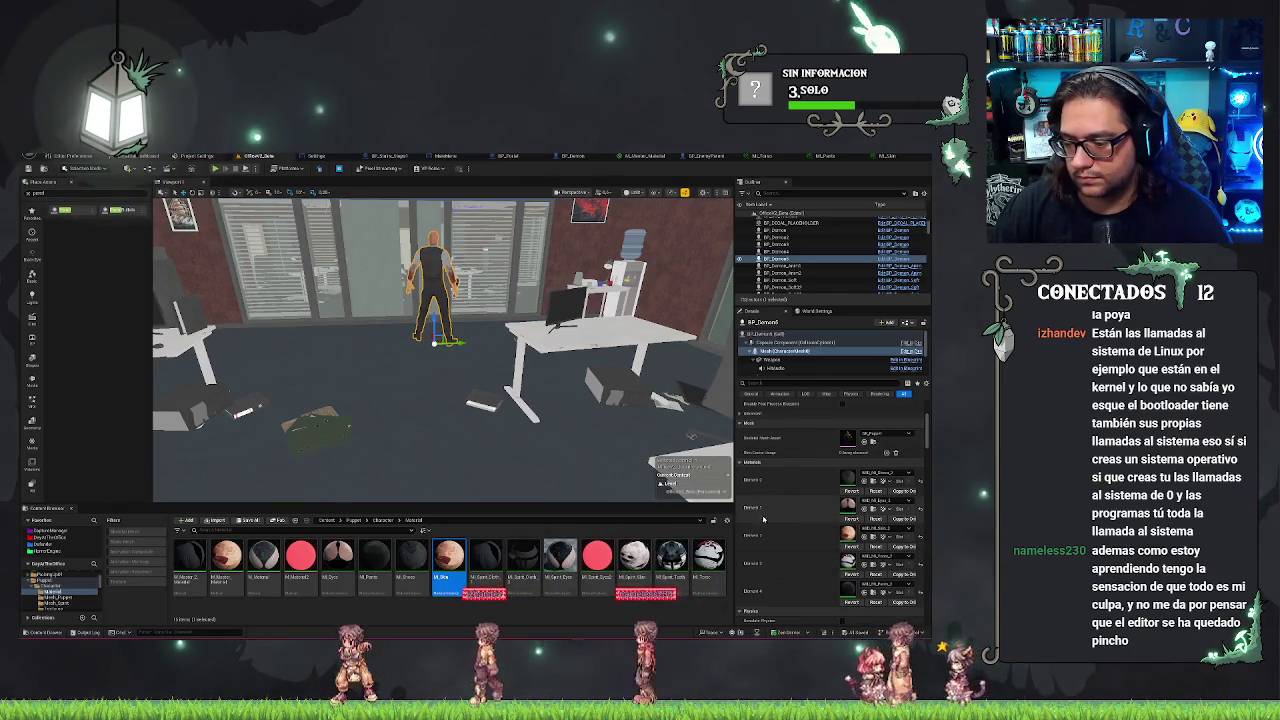
- Inspect the decal settings of one character material instance, then return to the office level
left_click(820, 156)
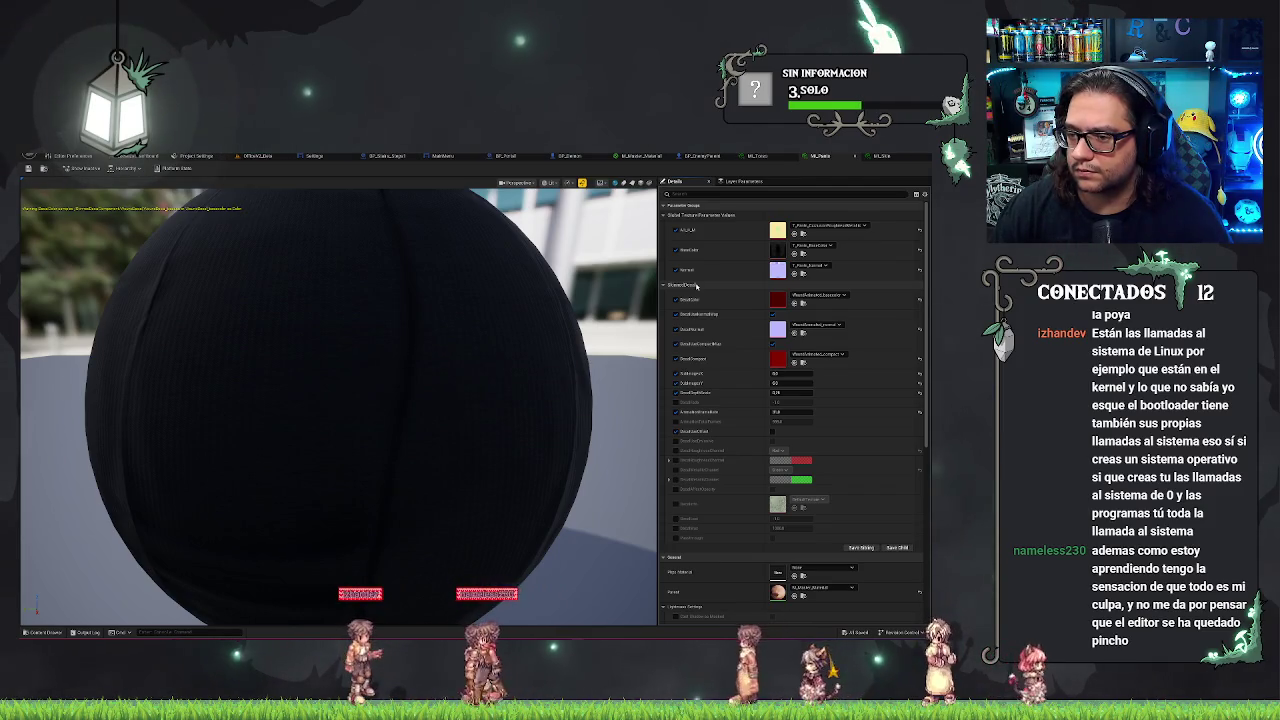
scroll(697, 286, "down", 2)
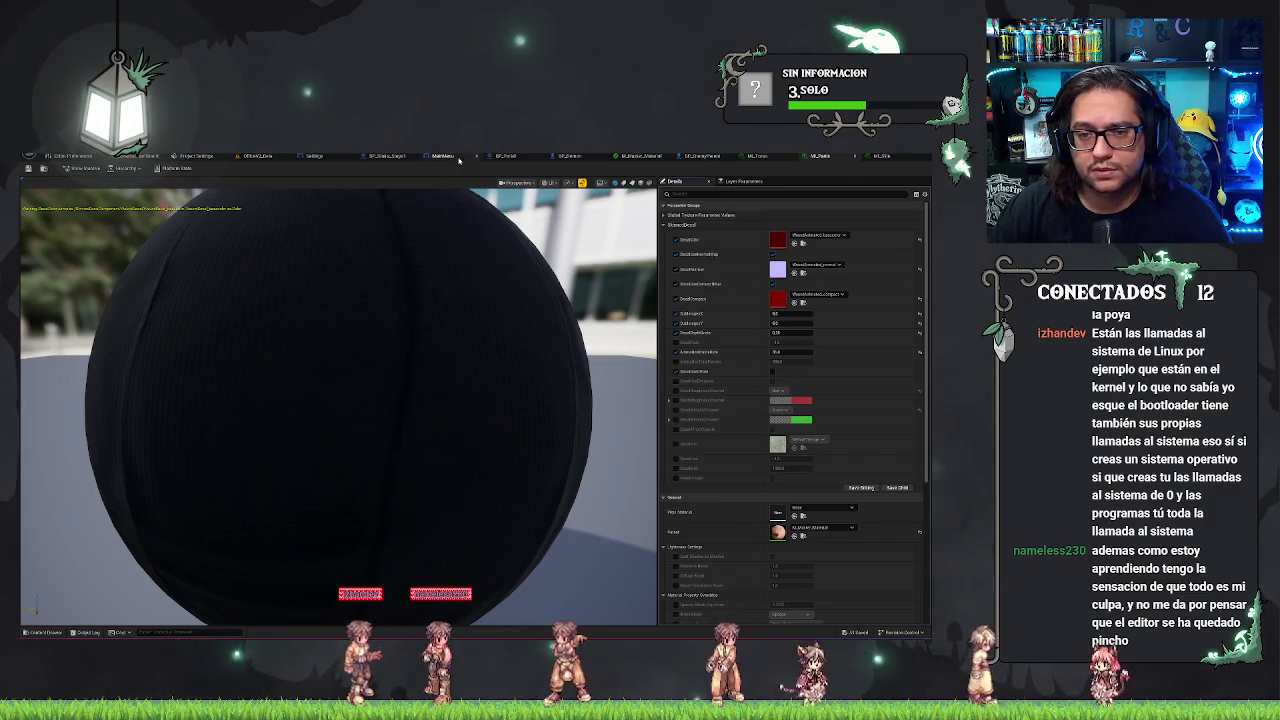
left_click(258, 156)
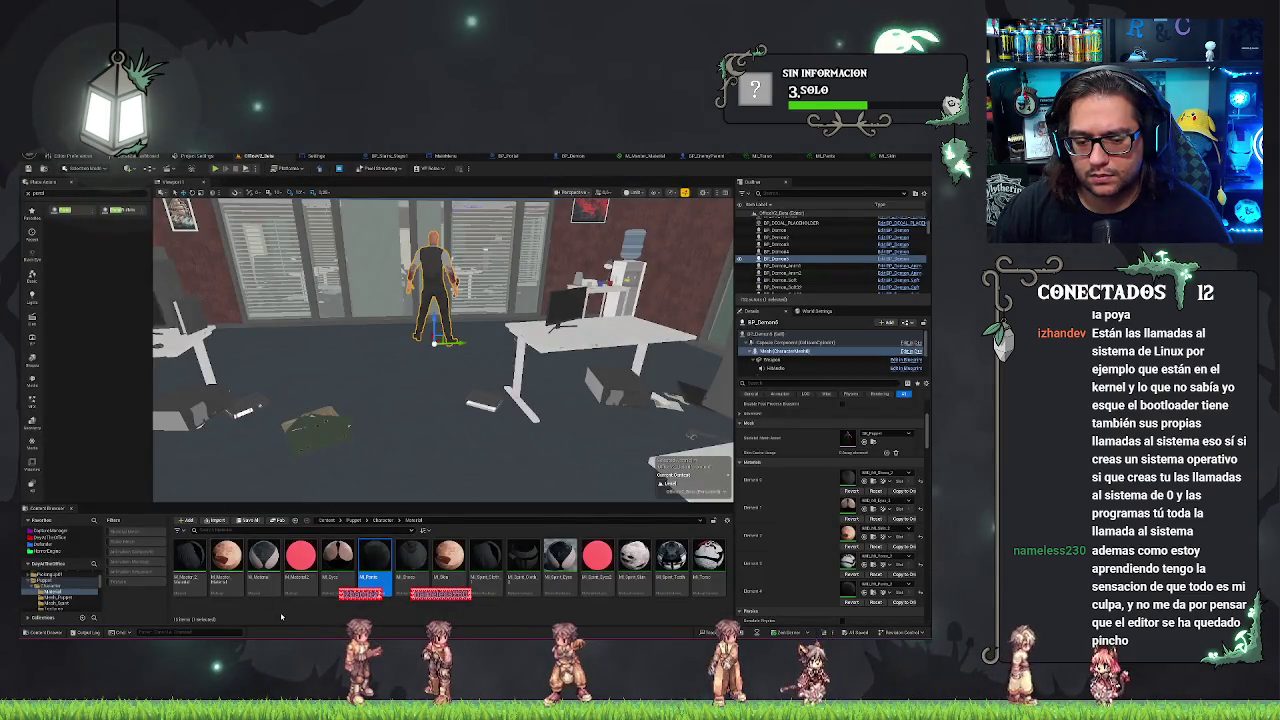
- Check another material instance's SSharedDecal parameters, then launch a new play test with Alt+P
double_click(424, 578)
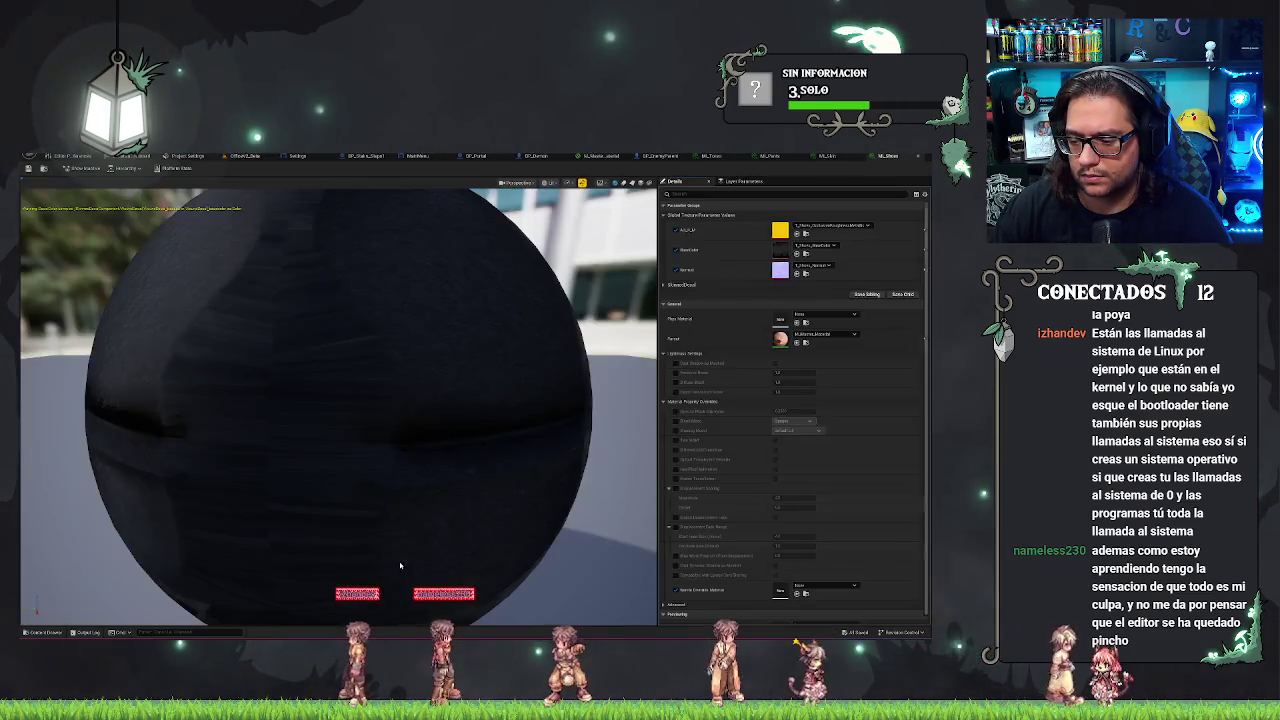
left_click(683, 286)
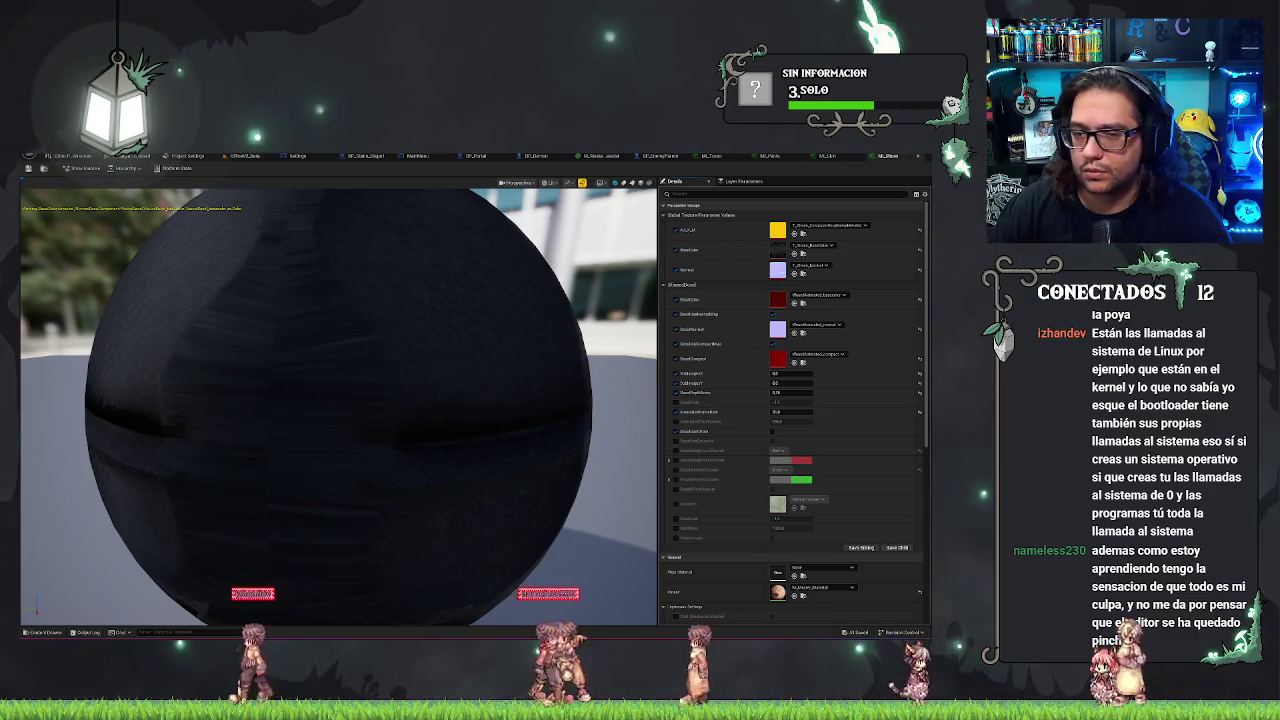
left_click(236, 157)
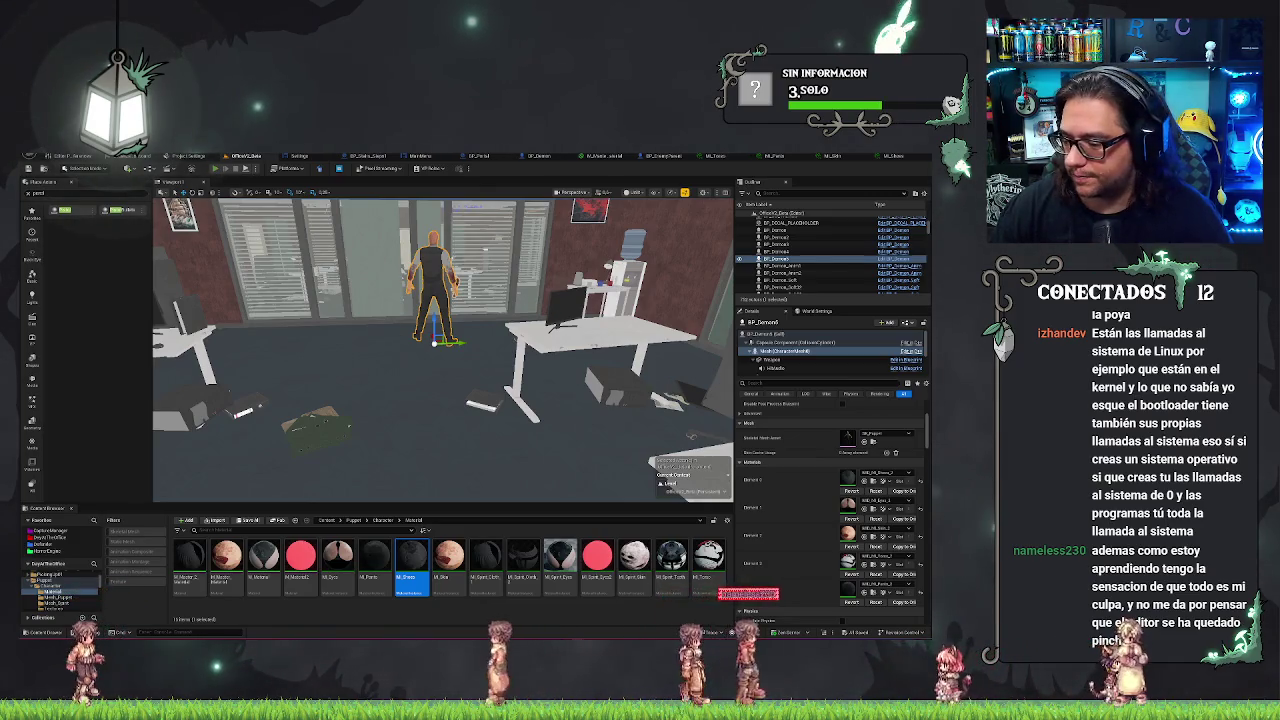
key("alt+p")
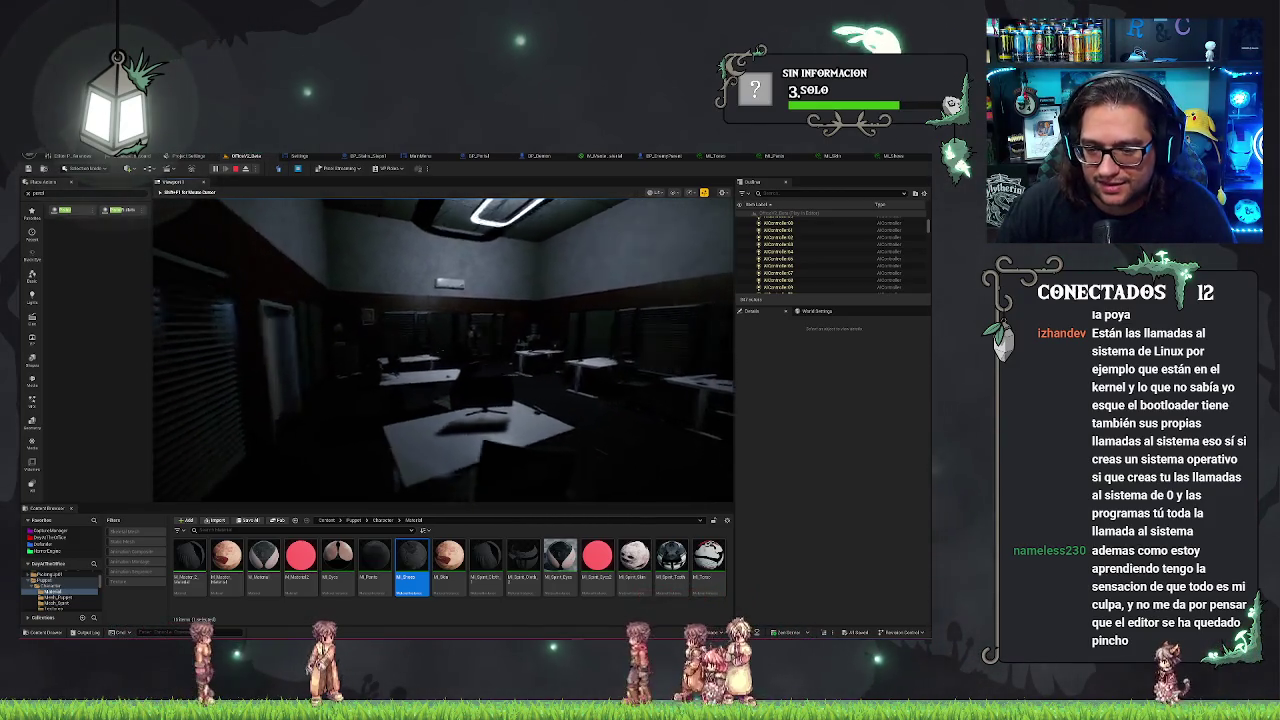
- Pick up the pistol and shoot the man three times to make blood appear
key("e")
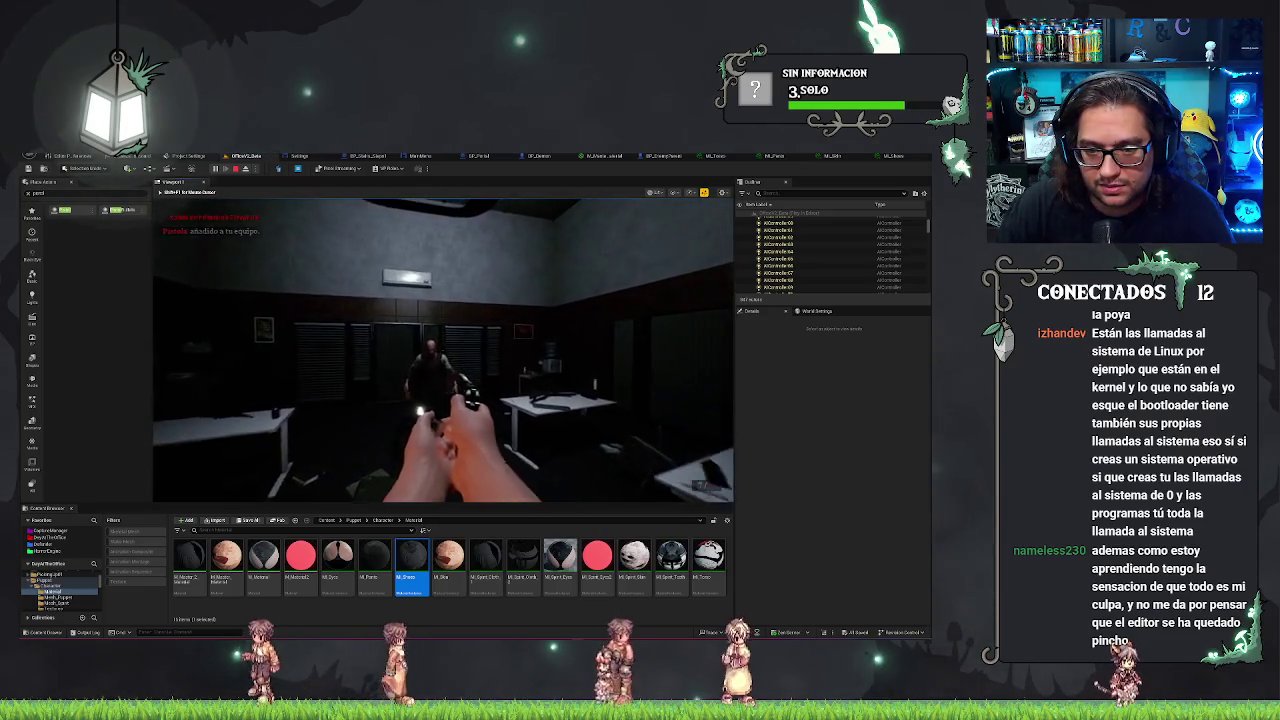
left_click(443, 350)
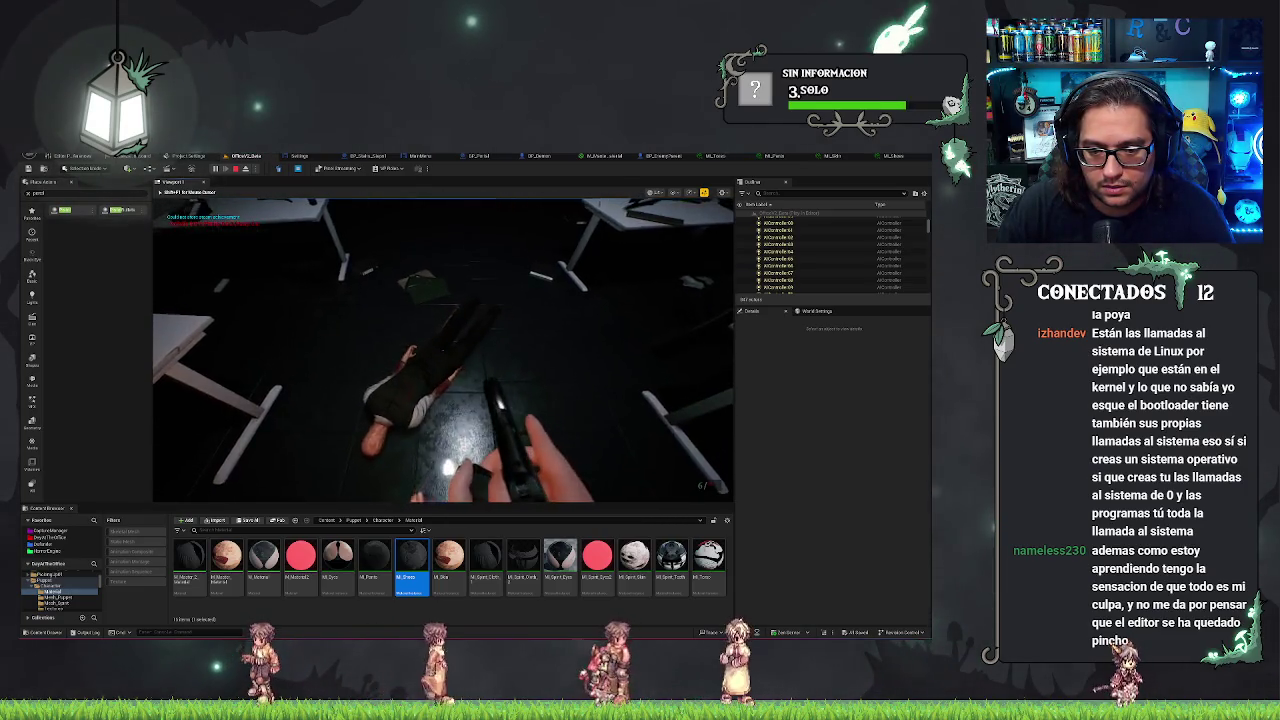
left_click(443, 350)
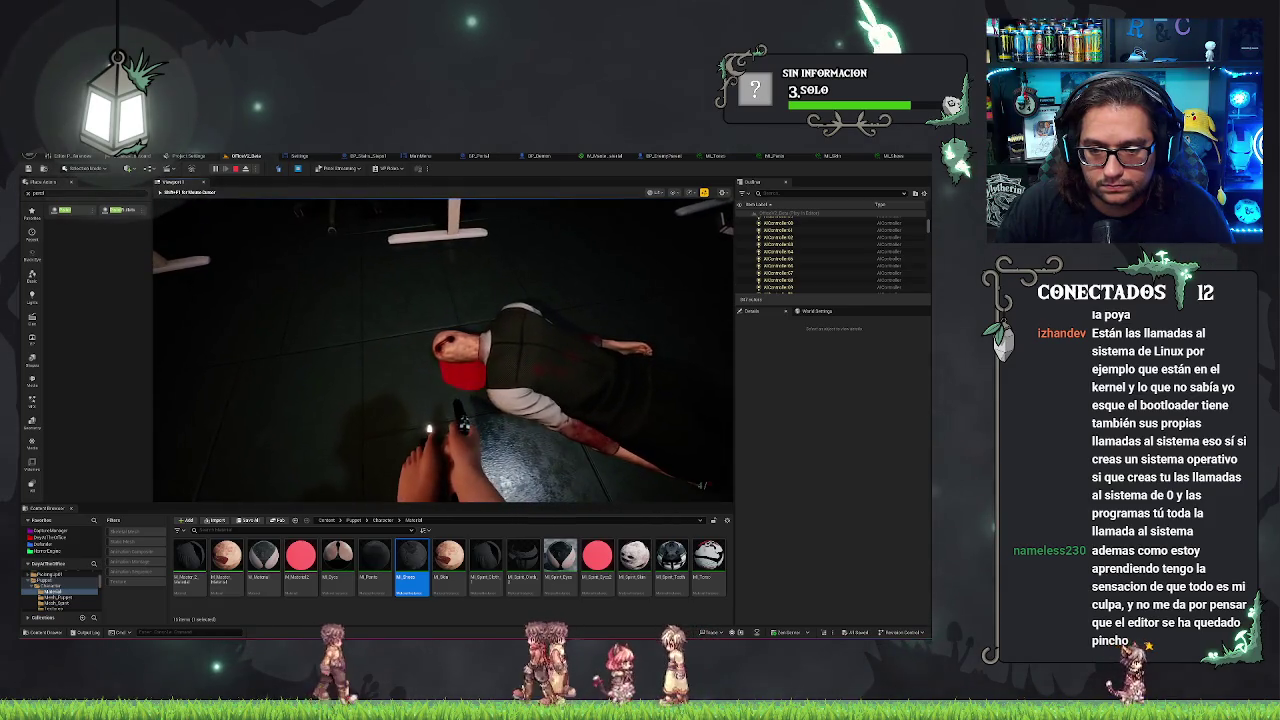
left_click(443, 350)
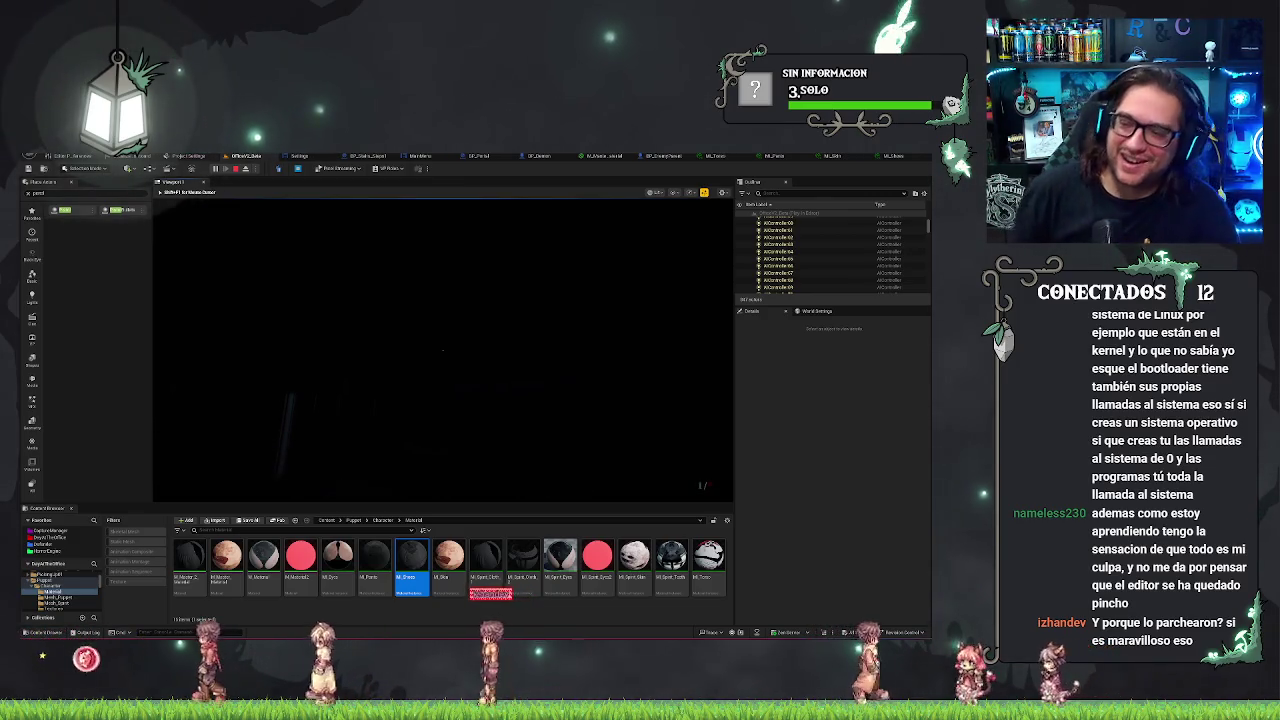
- Stop Play In Editor and go back to editing the office level
key("Escape")
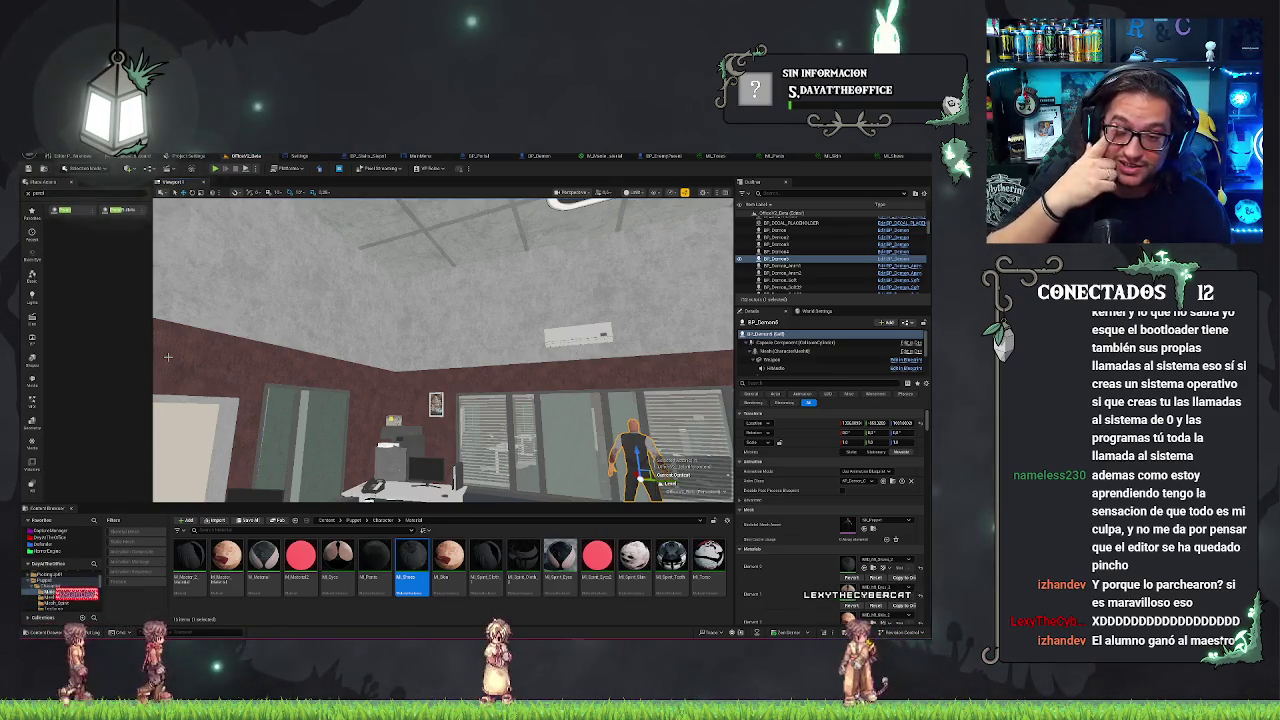
left_click(375, 615)
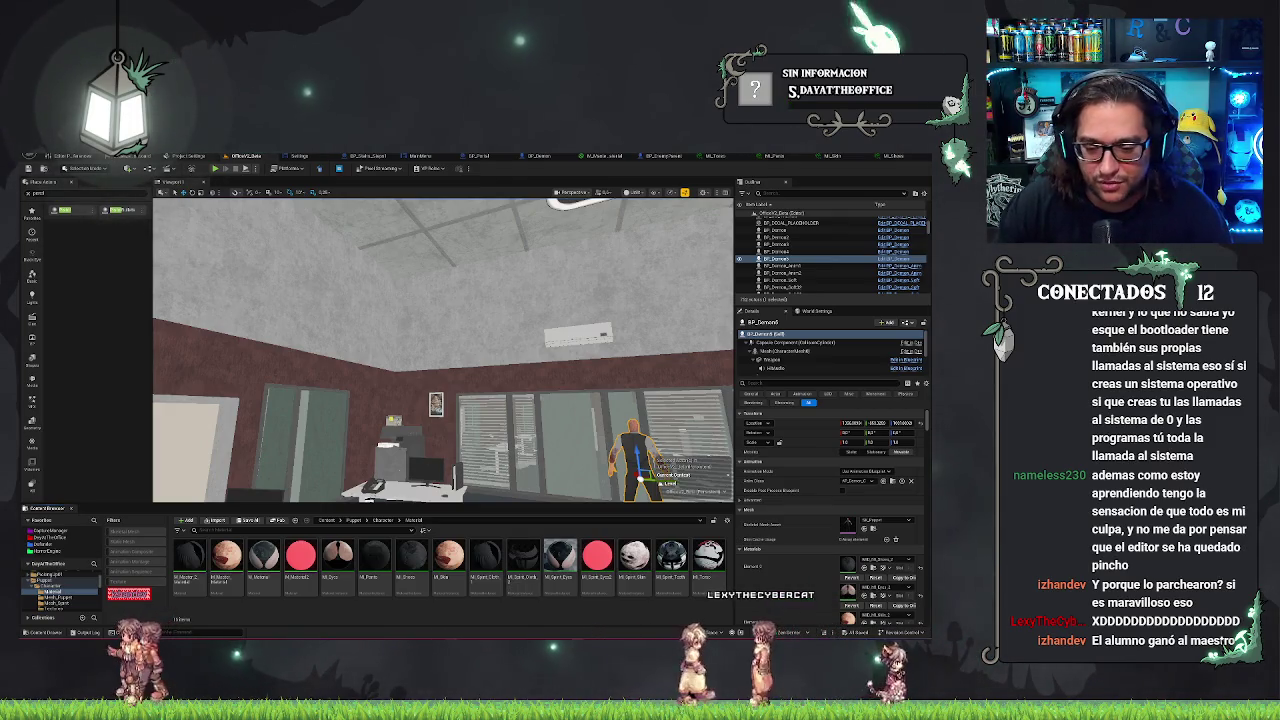
mouse_move(467, 633)
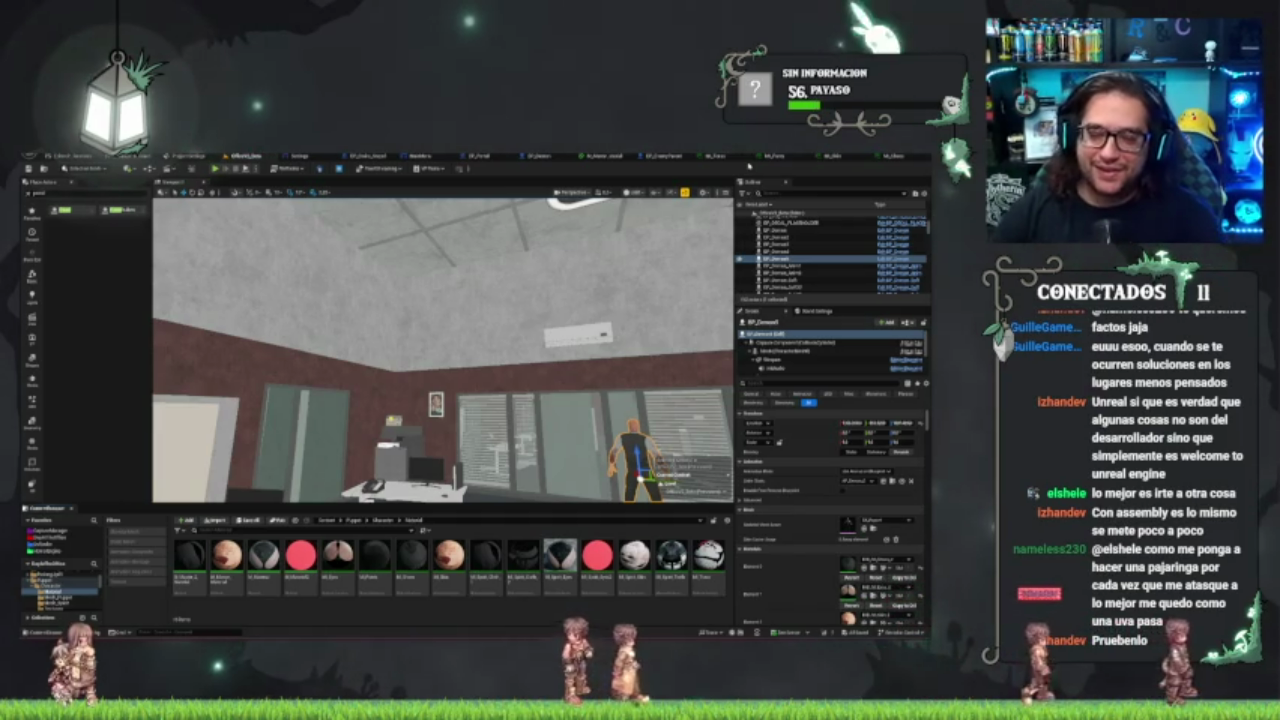
- Frame the selected enemy and launch play-in-editor to view the red blood pool decal
key("f")
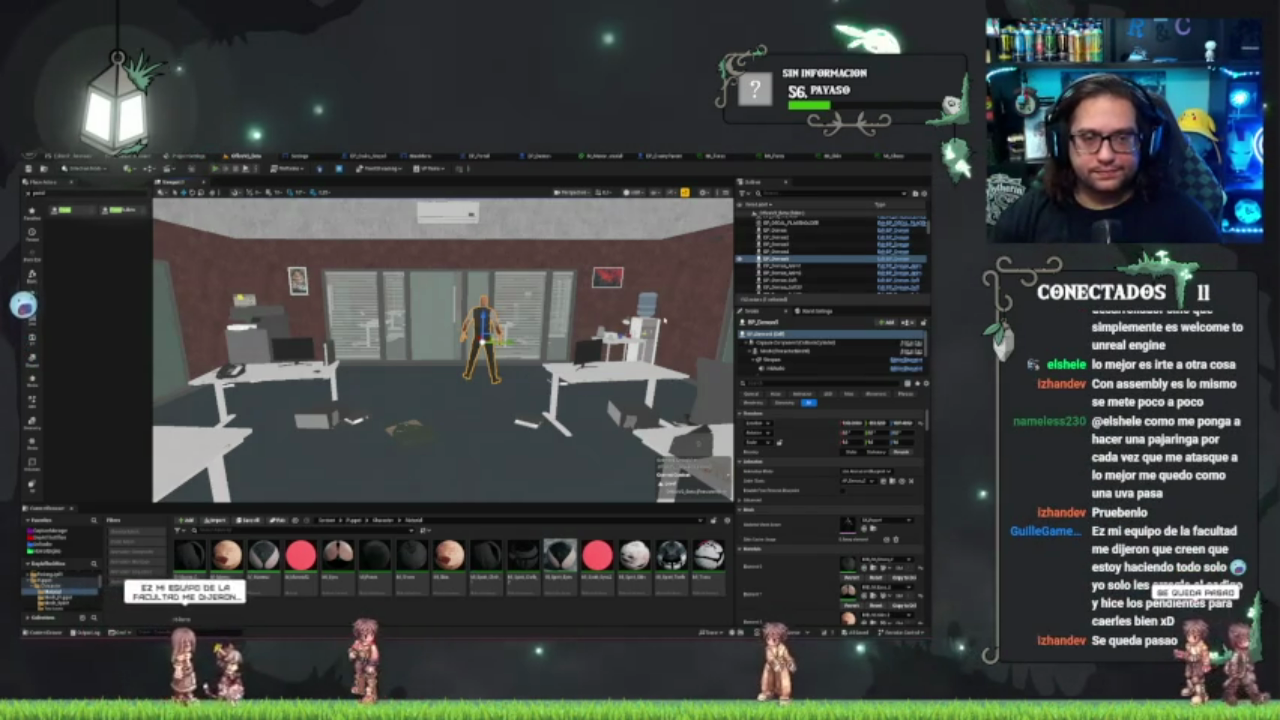
key("alt+p")
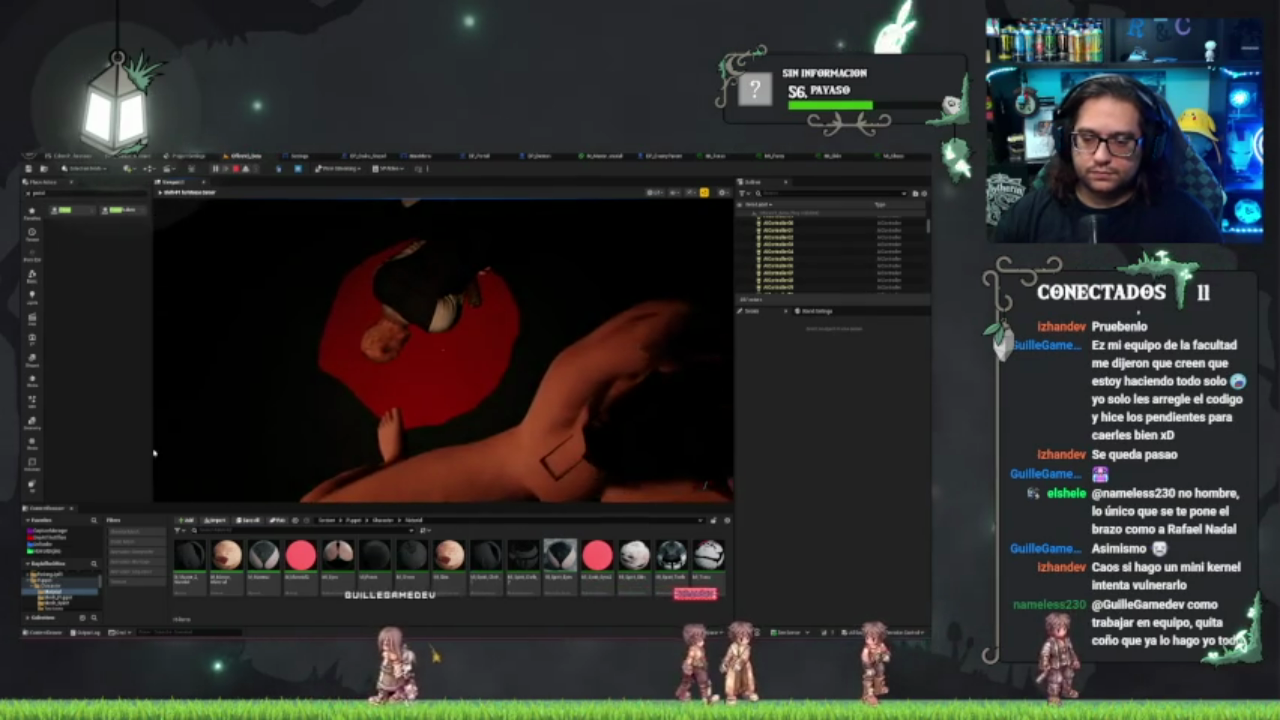
- Stop the play session after viewing the blood pool beneath the fallen man
key("Escape")
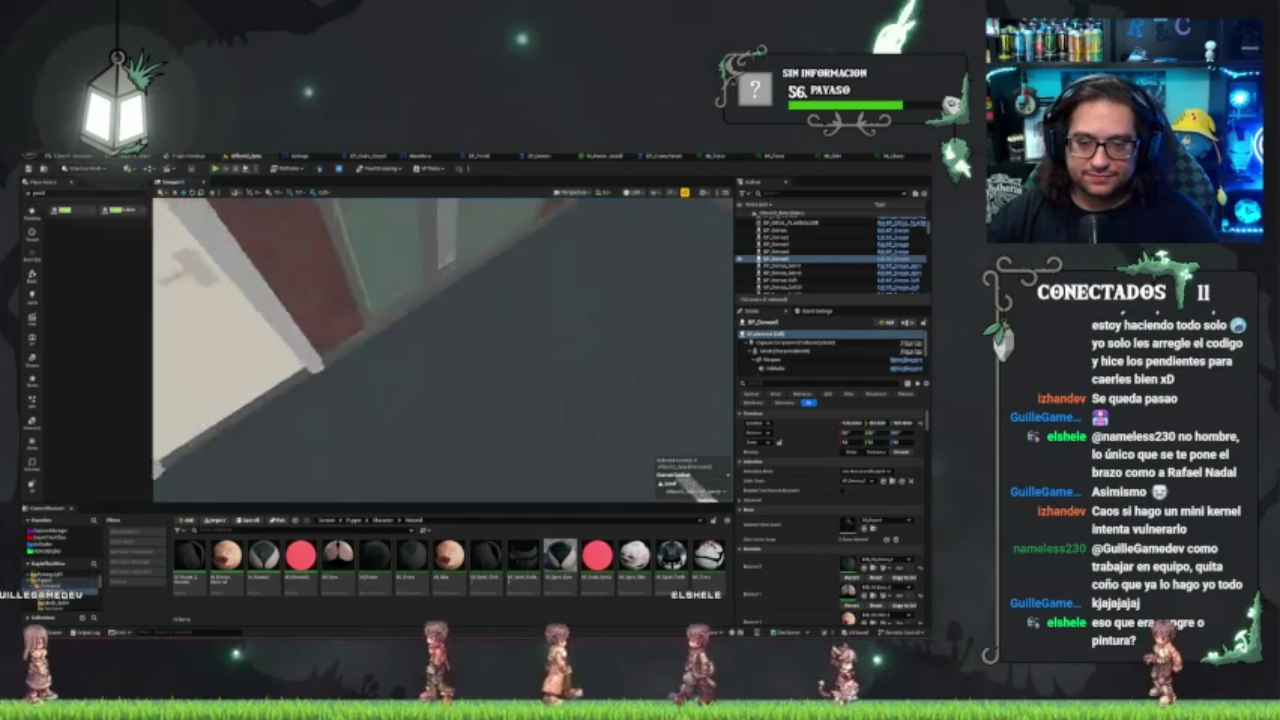
- Orbit around the spiked-bat-wielding enemy to inspect it, then start play-in-editor
key("f")
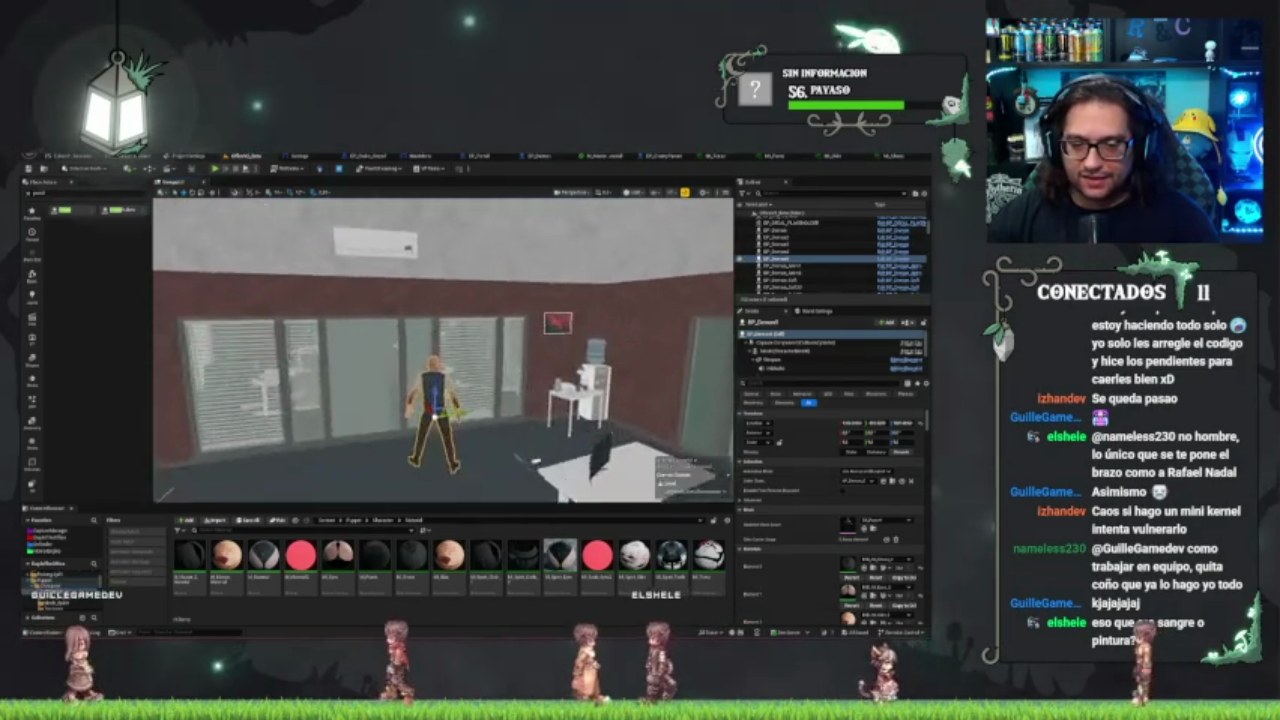
scroll(442, 350, "down", 3)
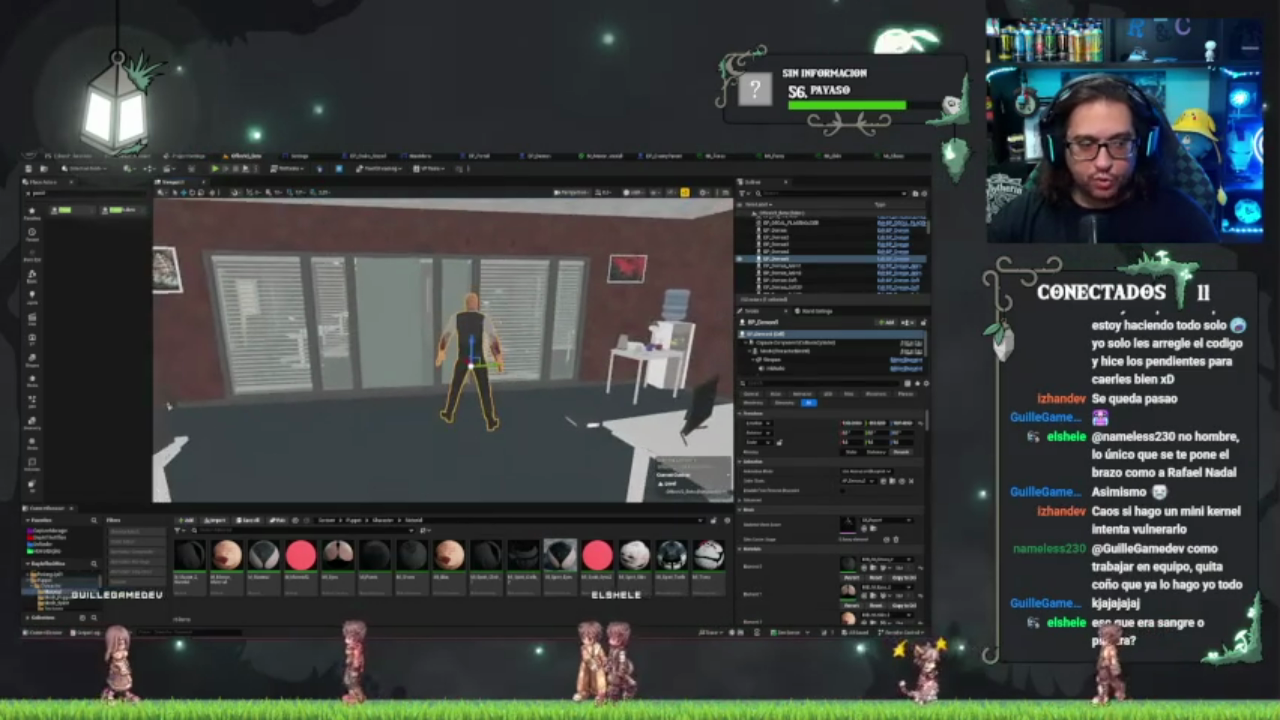
scroll(442, 350, "down", 3)
mouse_move(442, 350)
left_mouse_down()
mouse_move(500, 340)
mouse_move(450, 355)
left_mouse_up()
left_click_drag(701, 415, 541, 380)
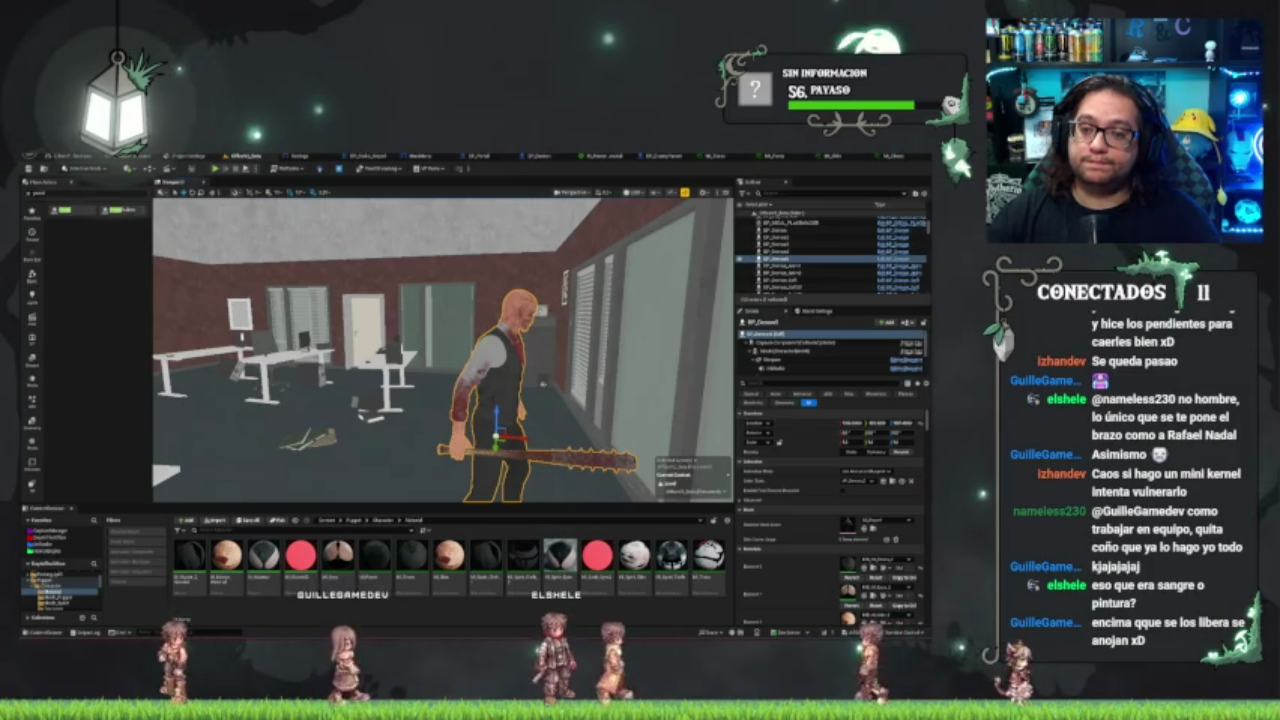
scroll(443, 348, "up", 3)
mouse_move(443, 348)
left_mouse_down()
mouse_move(470, 340)
mouse_move(410, 348)
left_mouse_up()
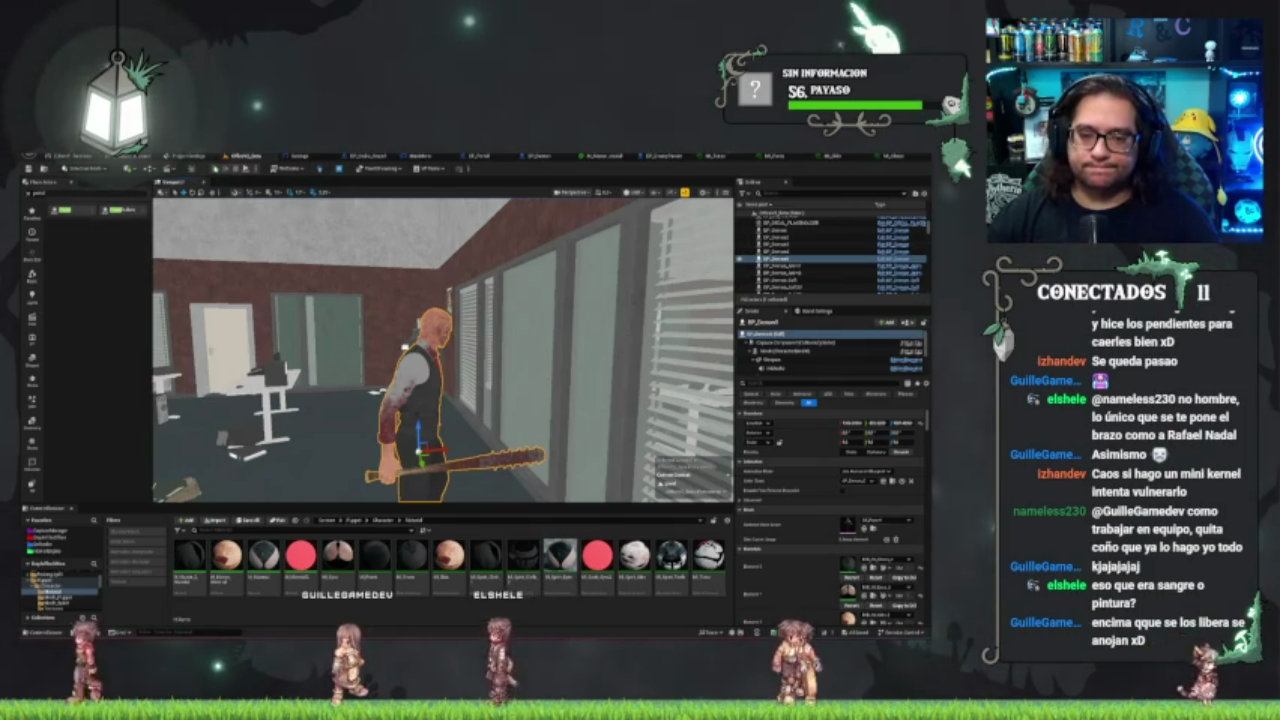
key("alt+p")
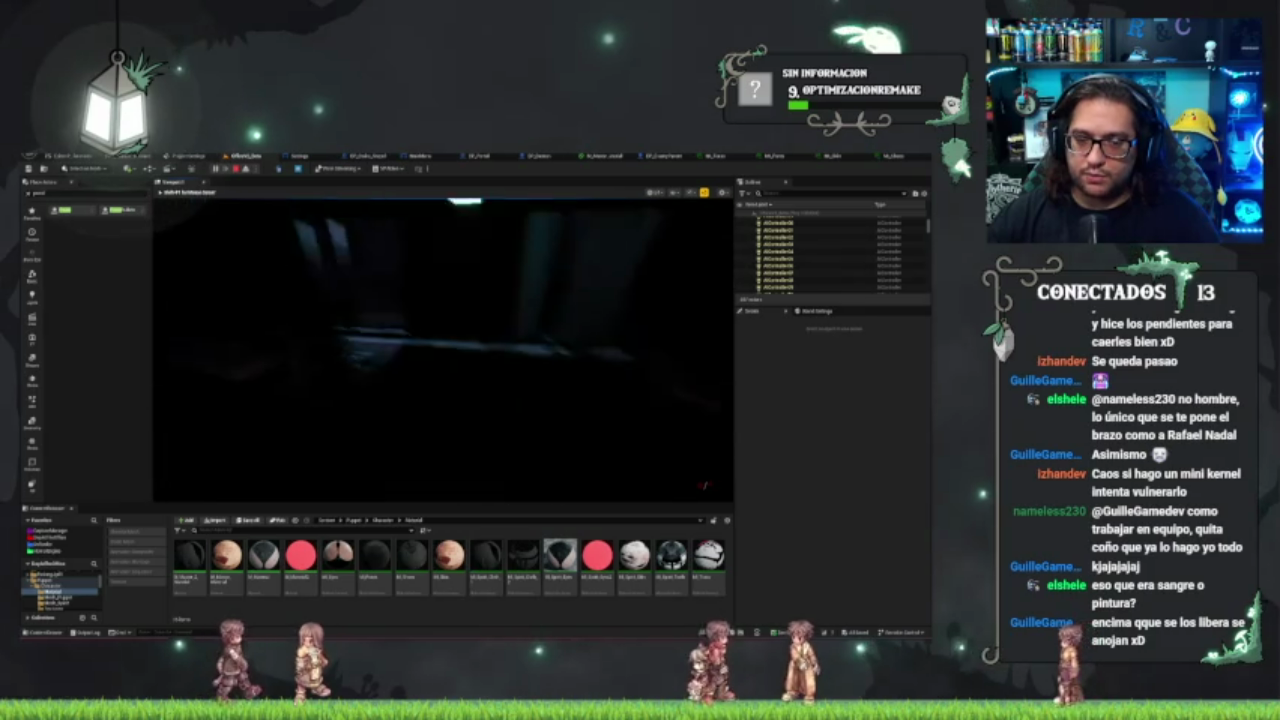
- Stop the play test after seeing the downed man in the red blood pool
key("Escape")
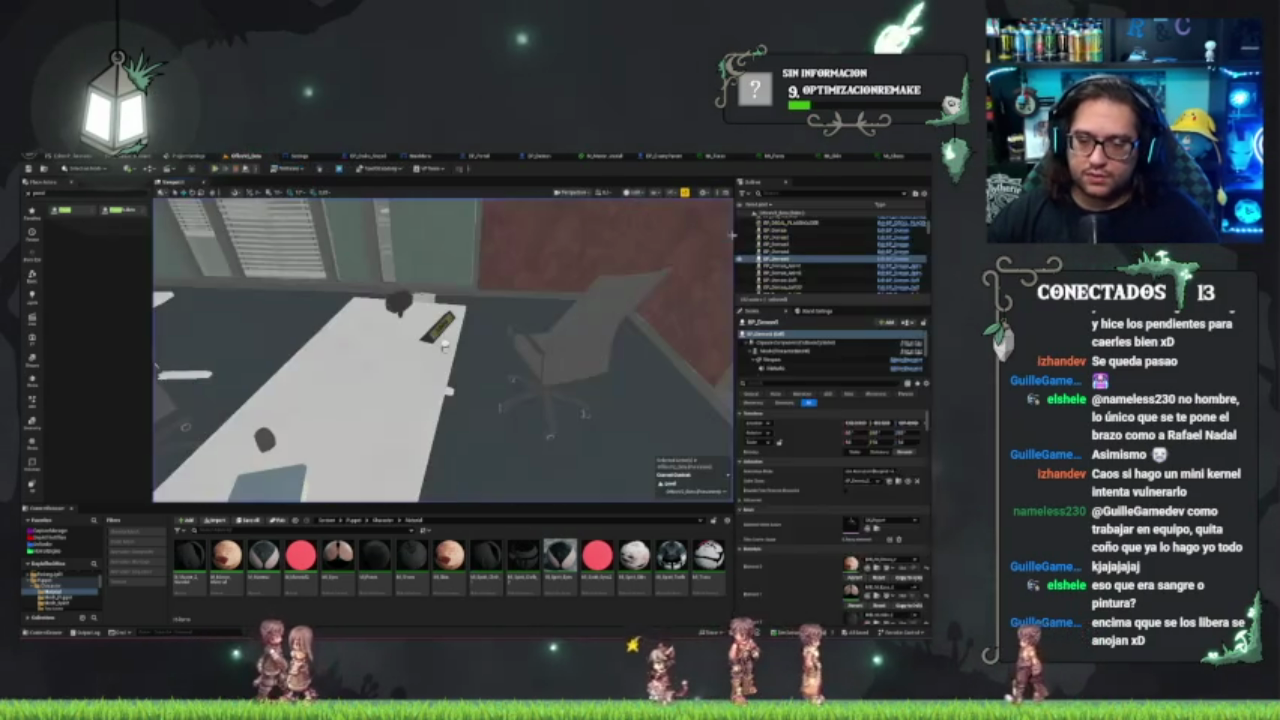
- Frame the enemy, glance over the material graph, then switch to the BP_EnemyParent event graph
key("f")
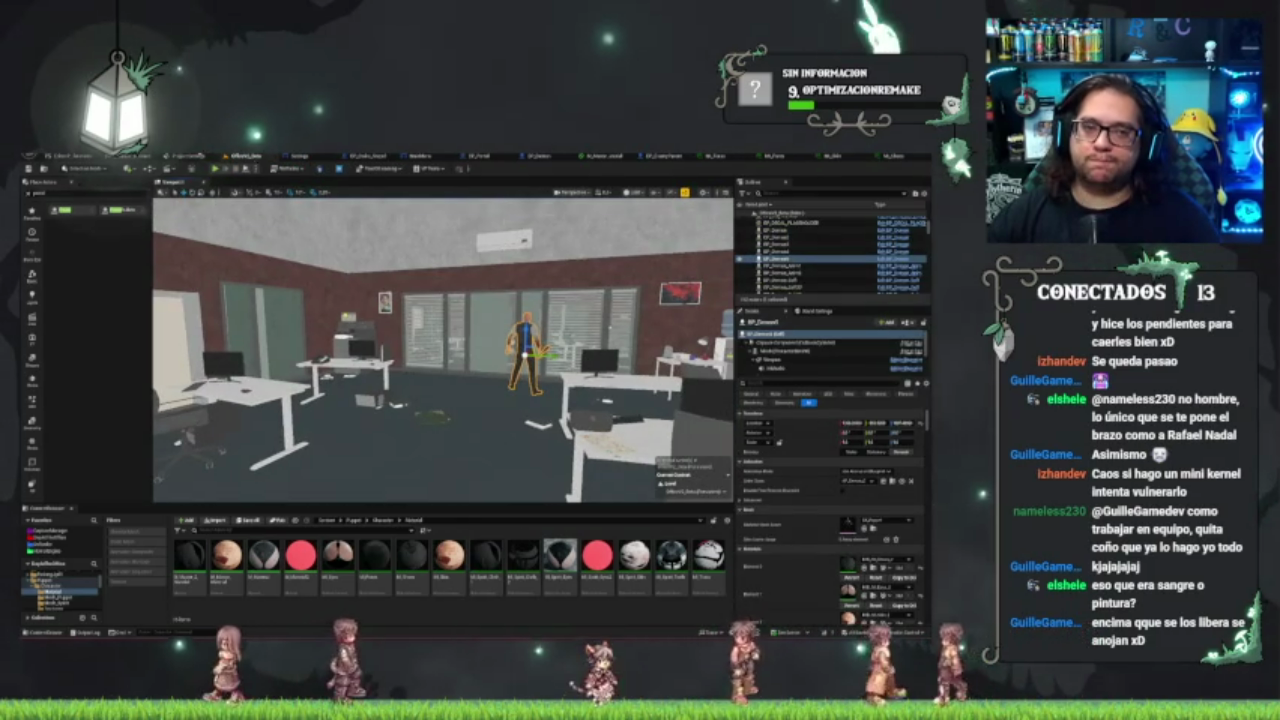
left_click(604, 158)
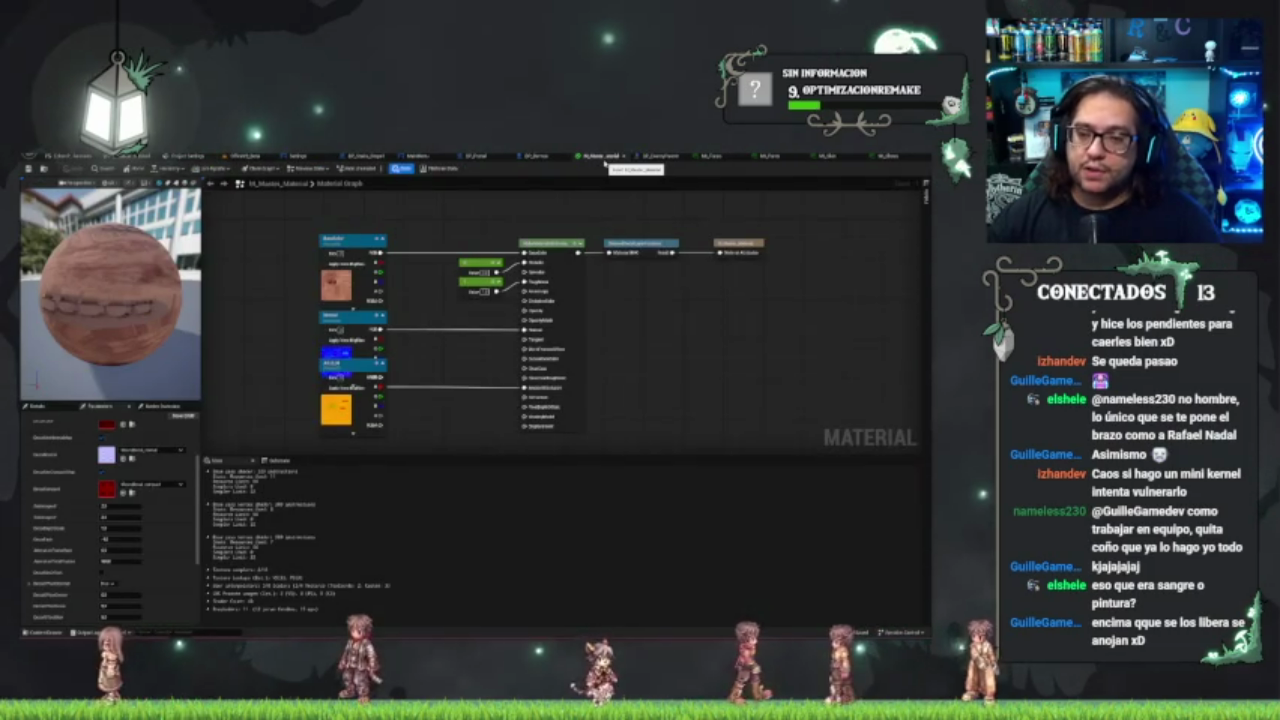
left_click_drag(553, 218, 601, 265)
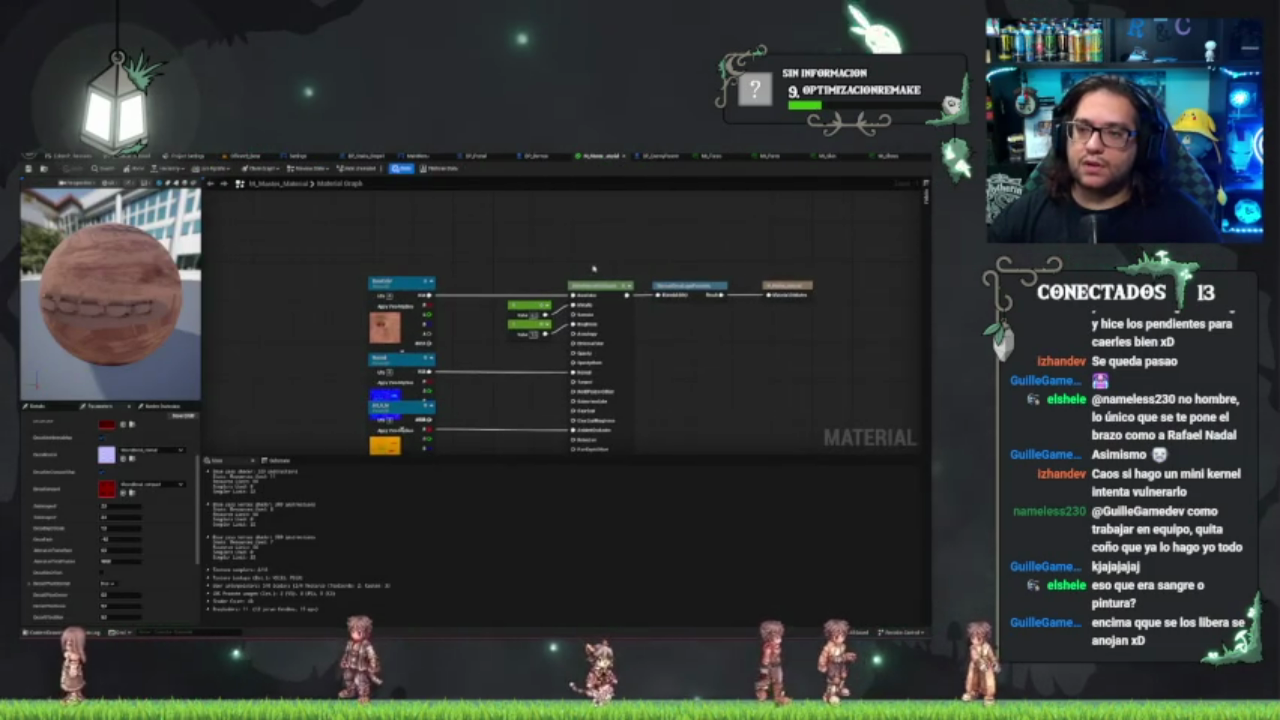
left_click(661, 157)
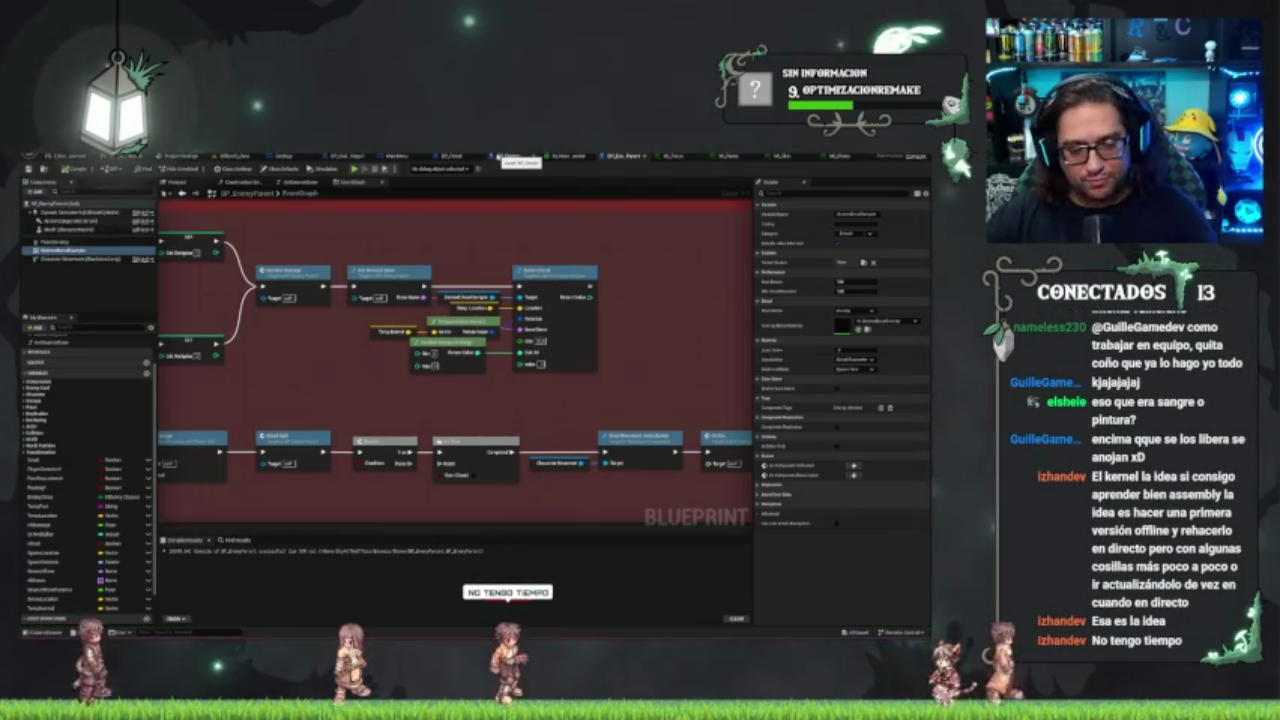
- Add a Random Float in Range node feeding the decal spawn, set its Min, and save
left_click_drag(319, 431, 367, 461)
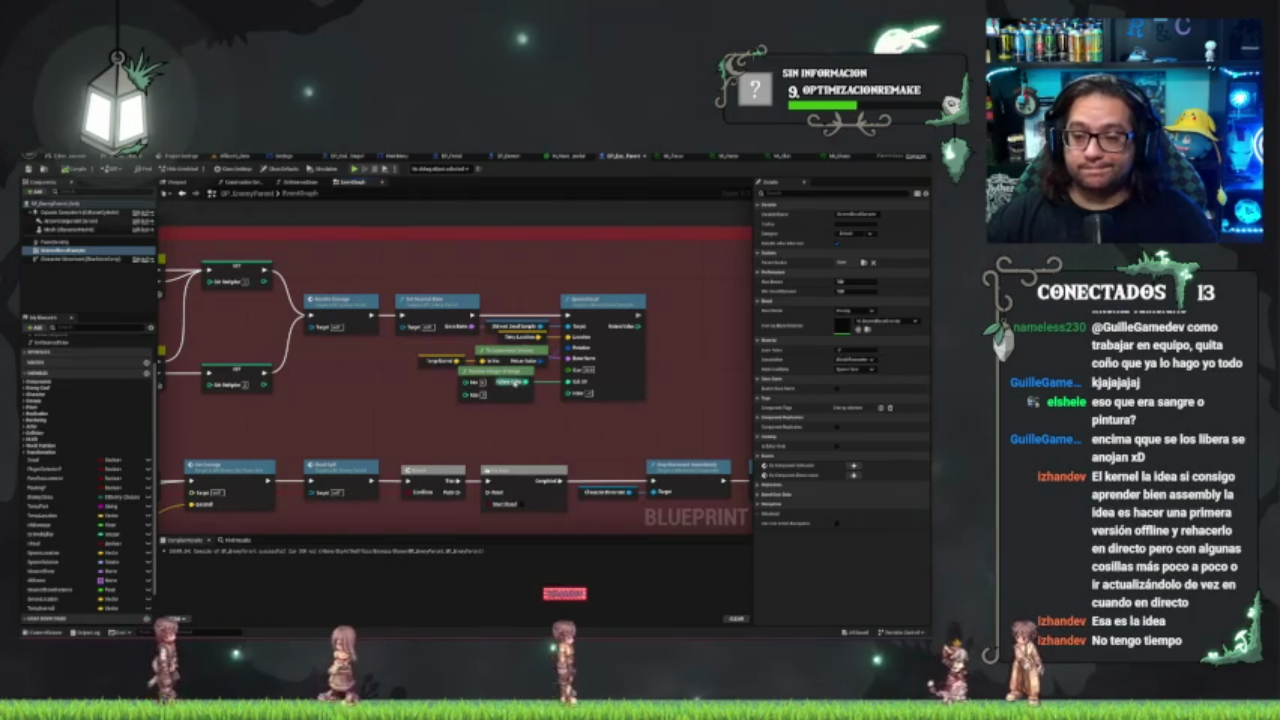
mouse_move(510, 371)
left_mouse_down()
mouse_move(524, 403)
mouse_move(418, 381)
left_mouse_up()
type("random")
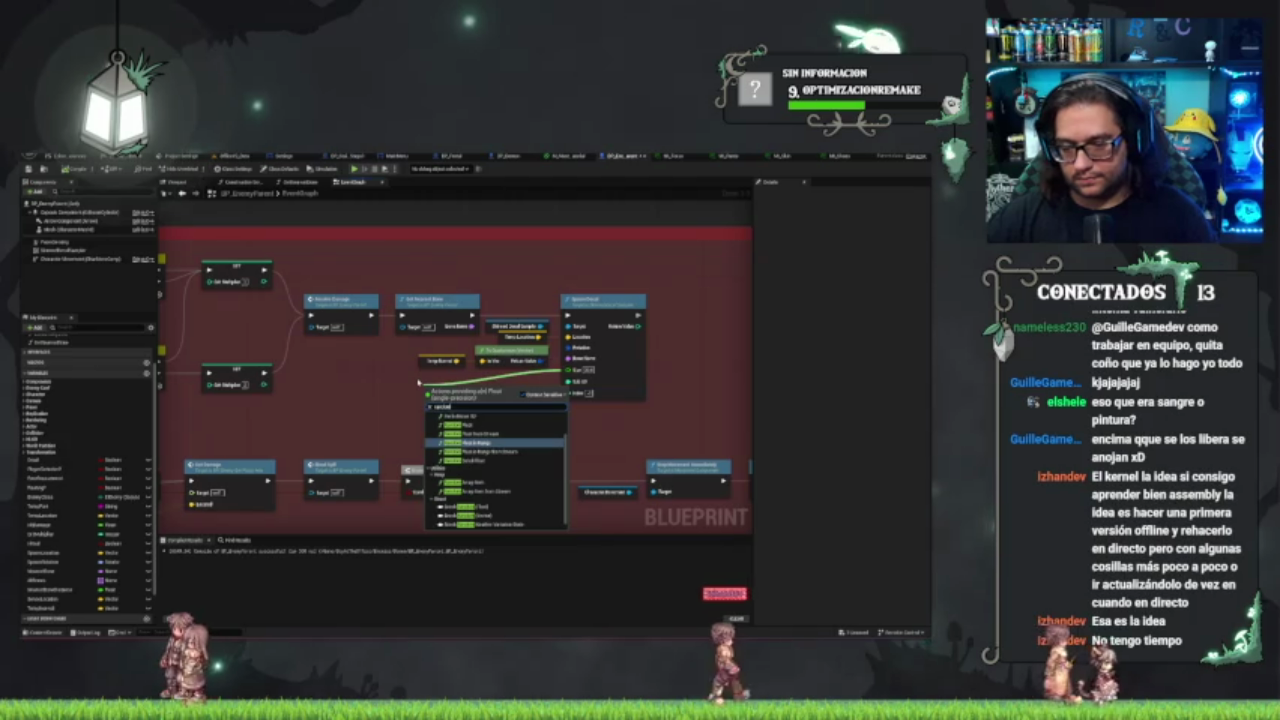
key("Return")
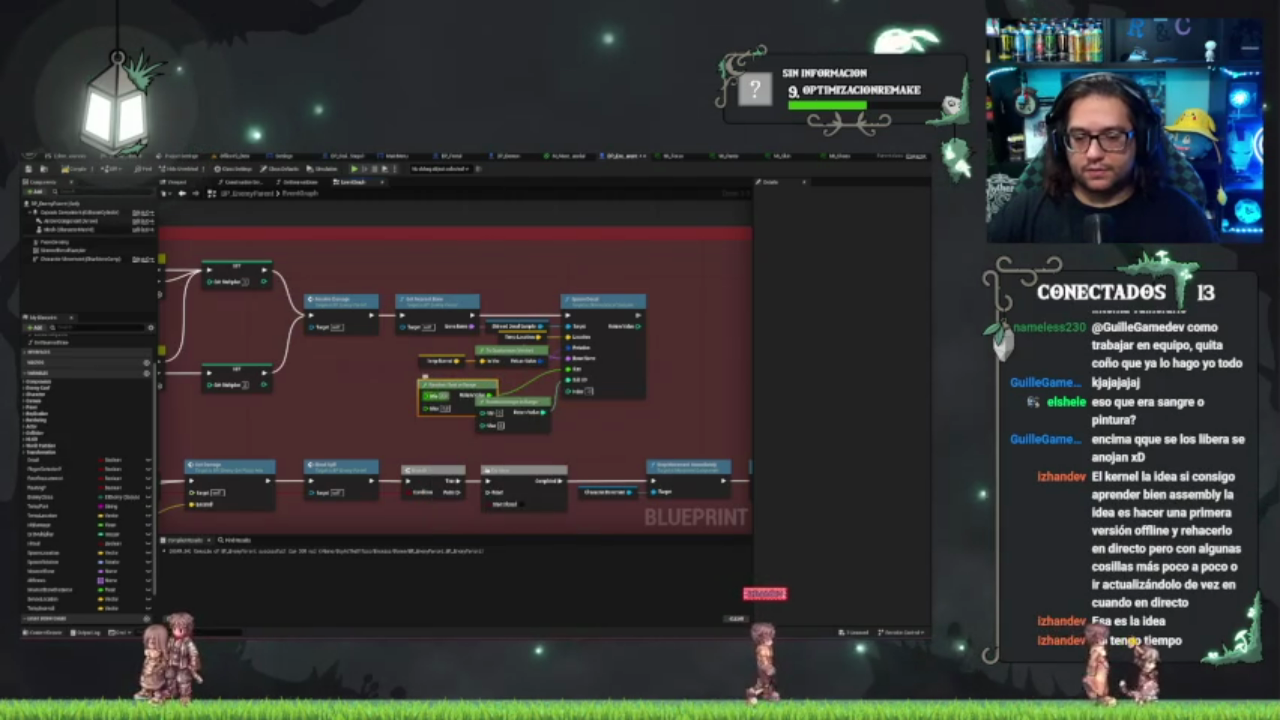
left_click(444, 396)
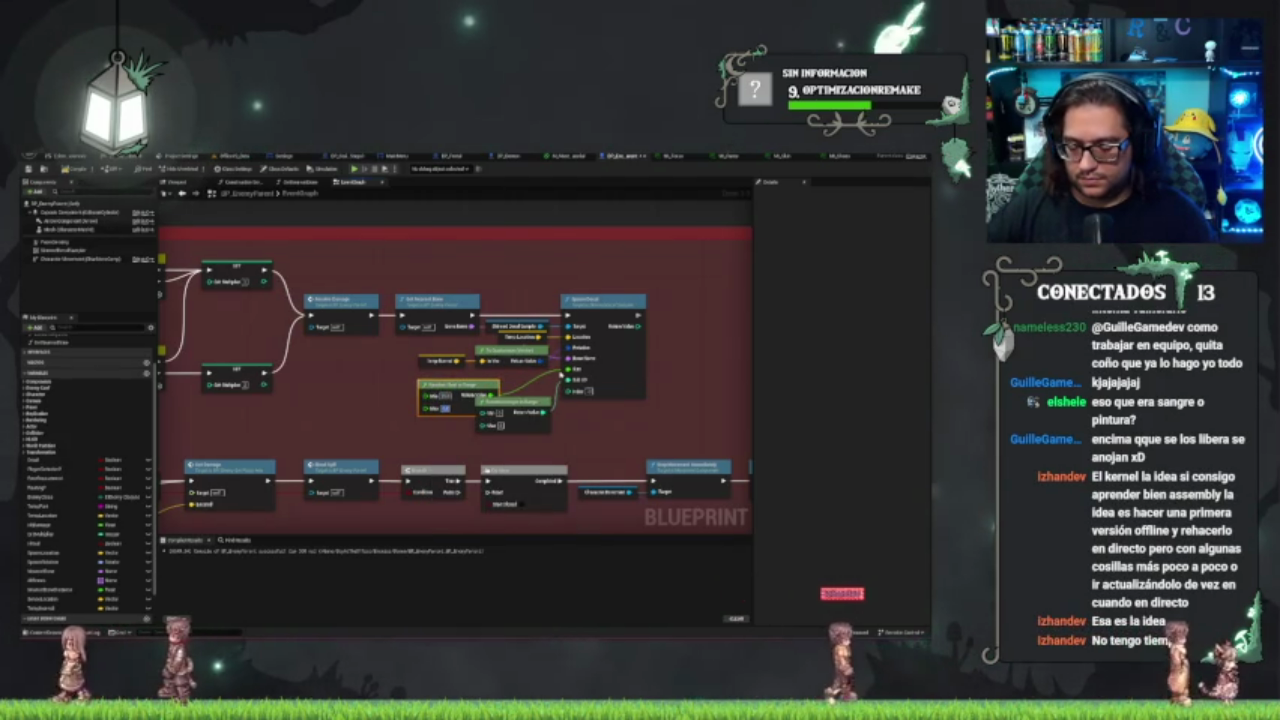
scroll(447, 288, "down", 1)
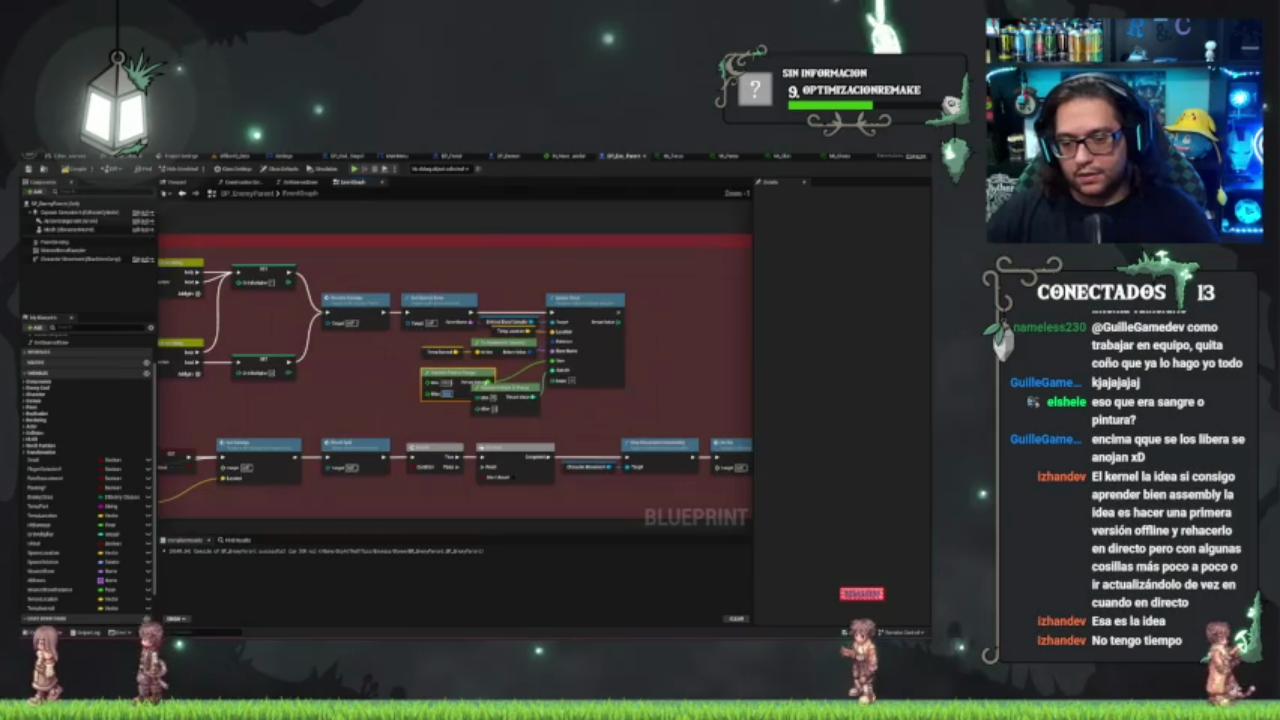
left_click_drag(448, 377, 408, 371)
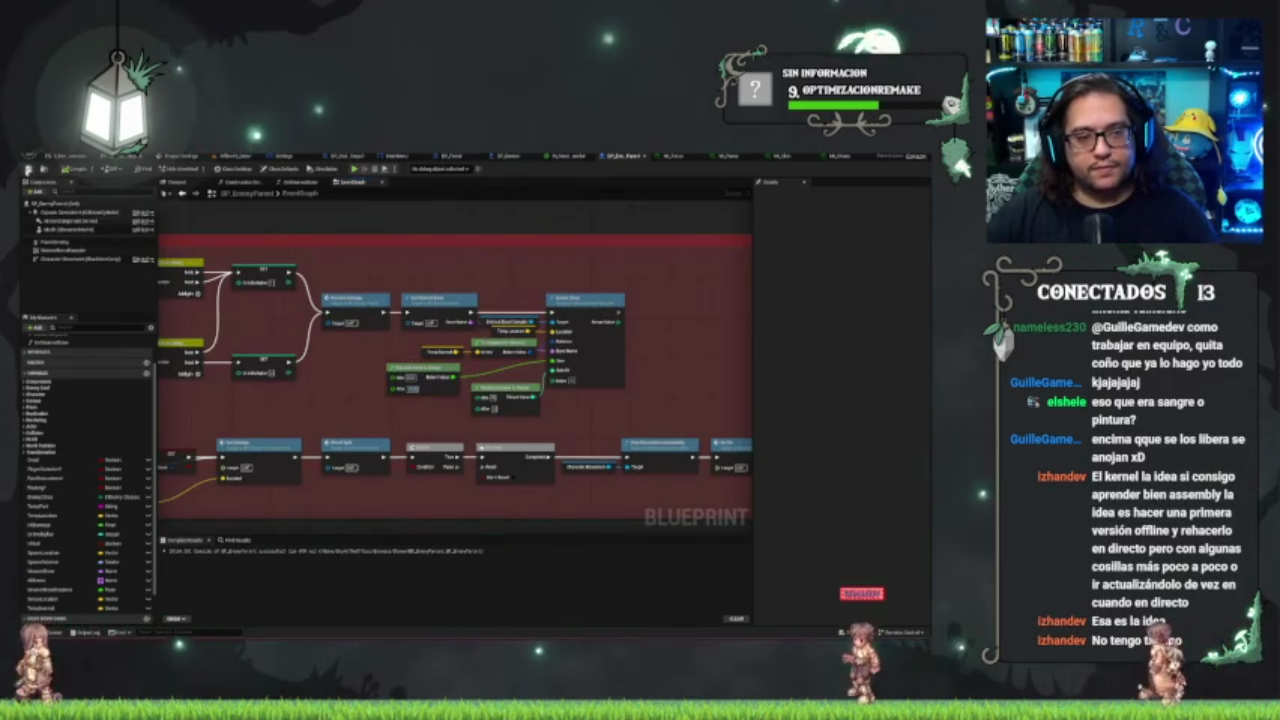
left_click(240, 156)
key("ctrl+s")
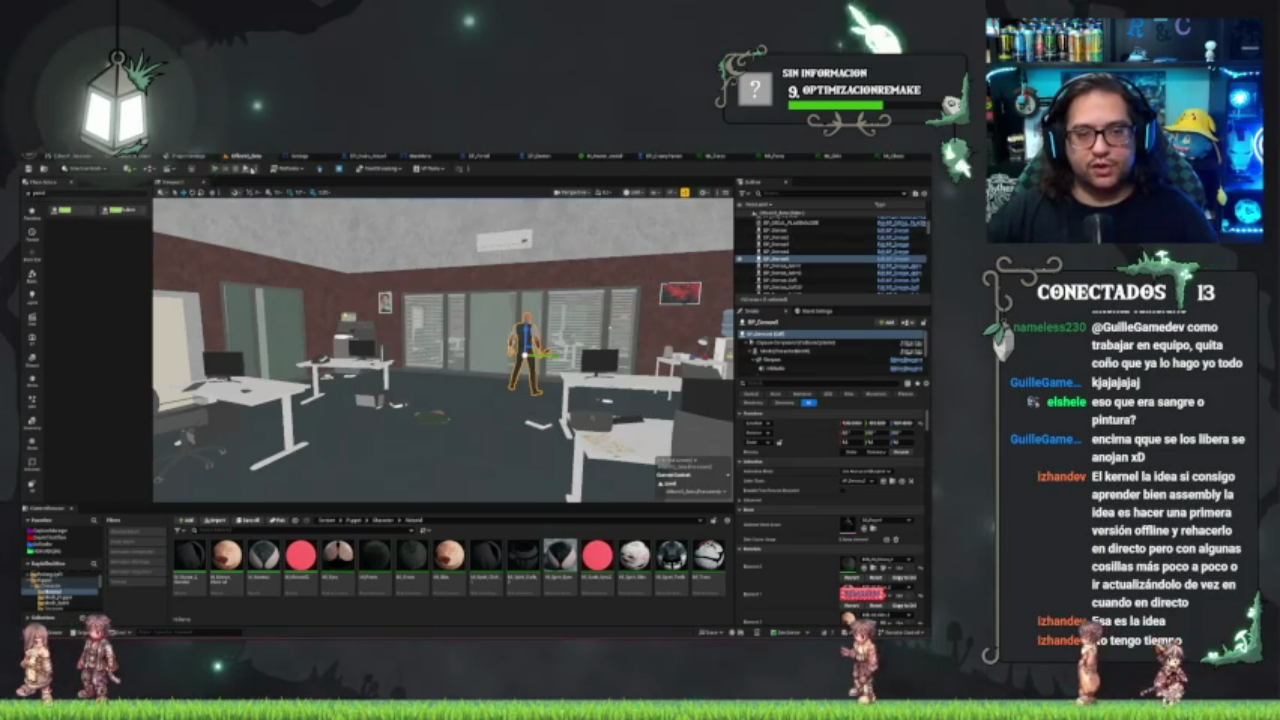
- Run a quick play-in-editor test, check BP_Demon's Construction Script, then return to the office level
key("alt+p")
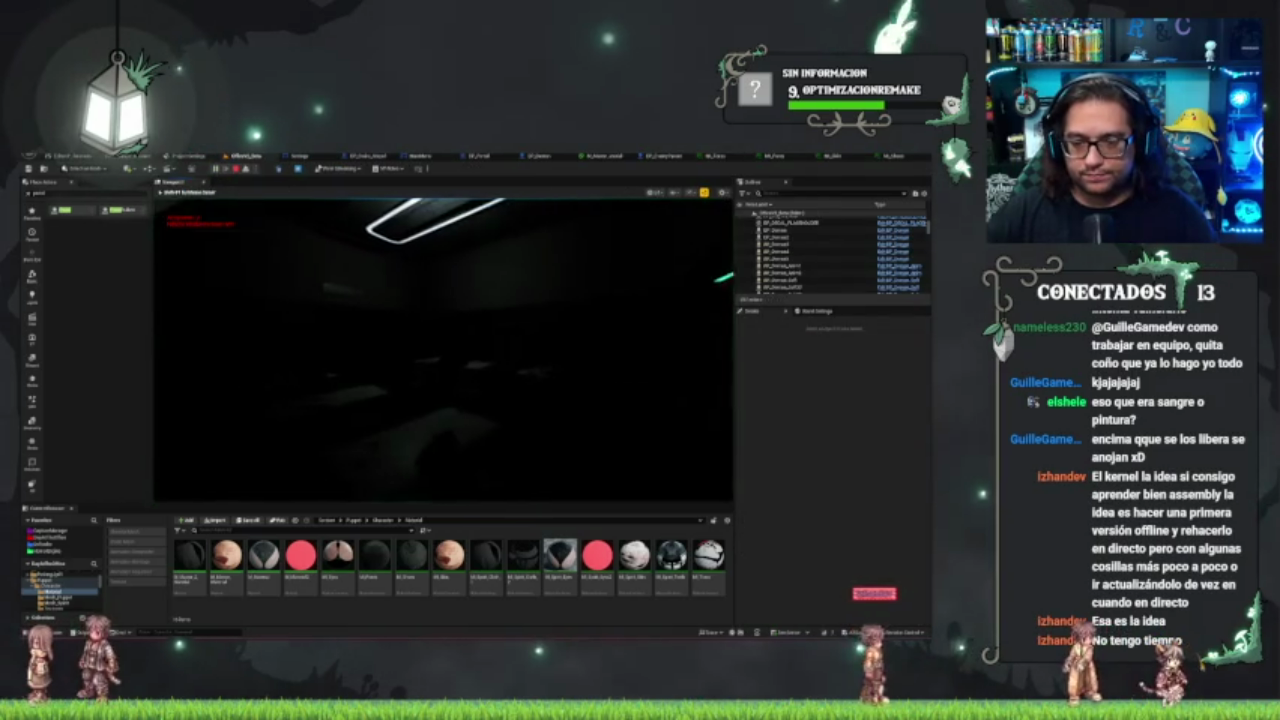
key("Escape")
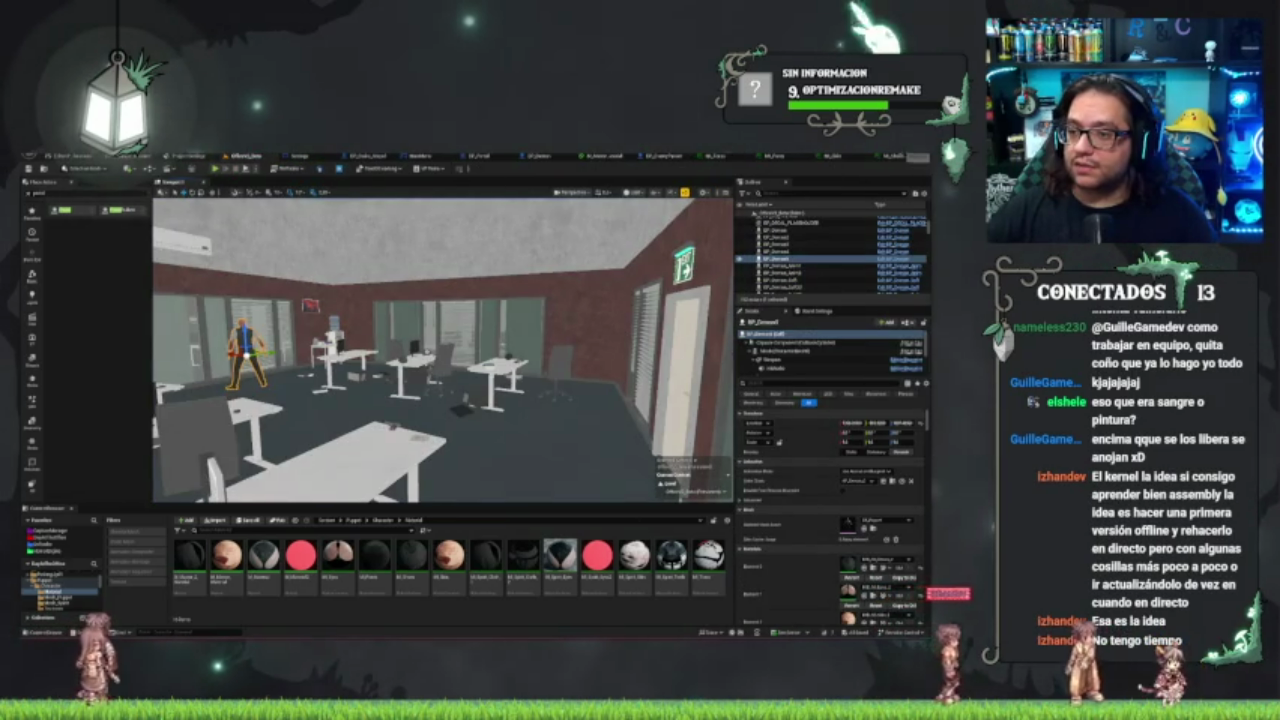
left_click(516, 157)
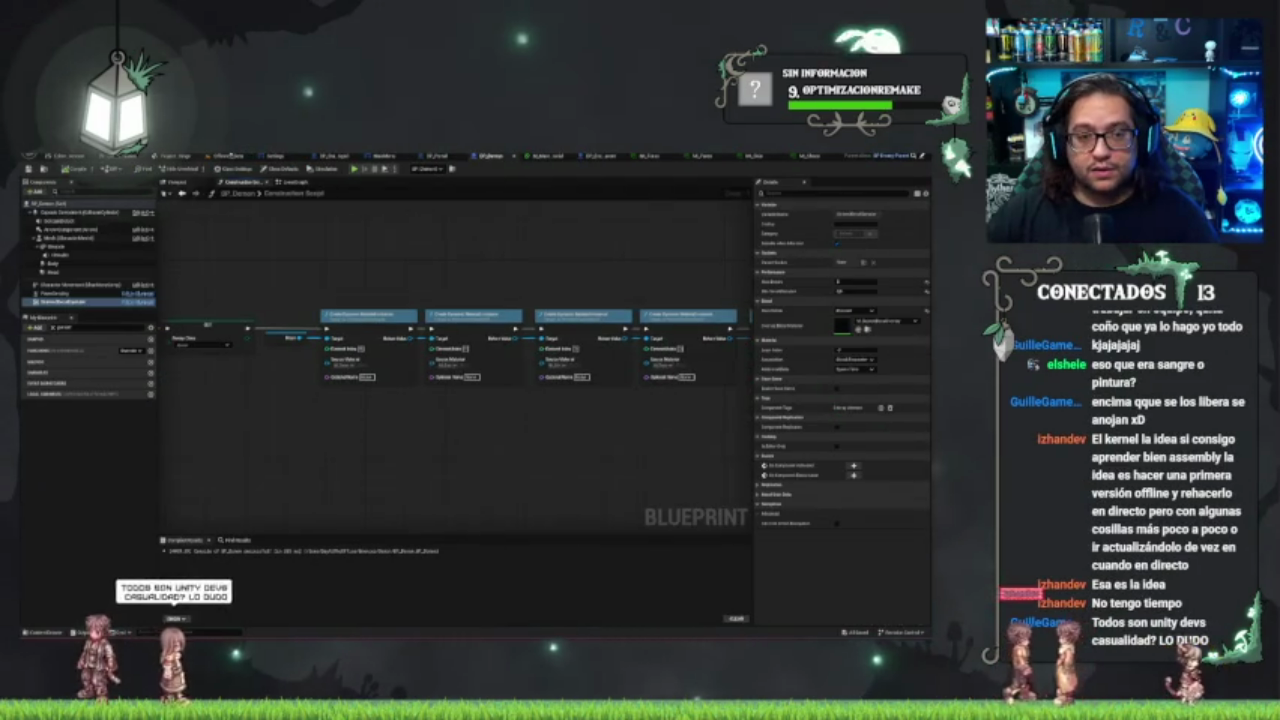
left_click(228, 156)
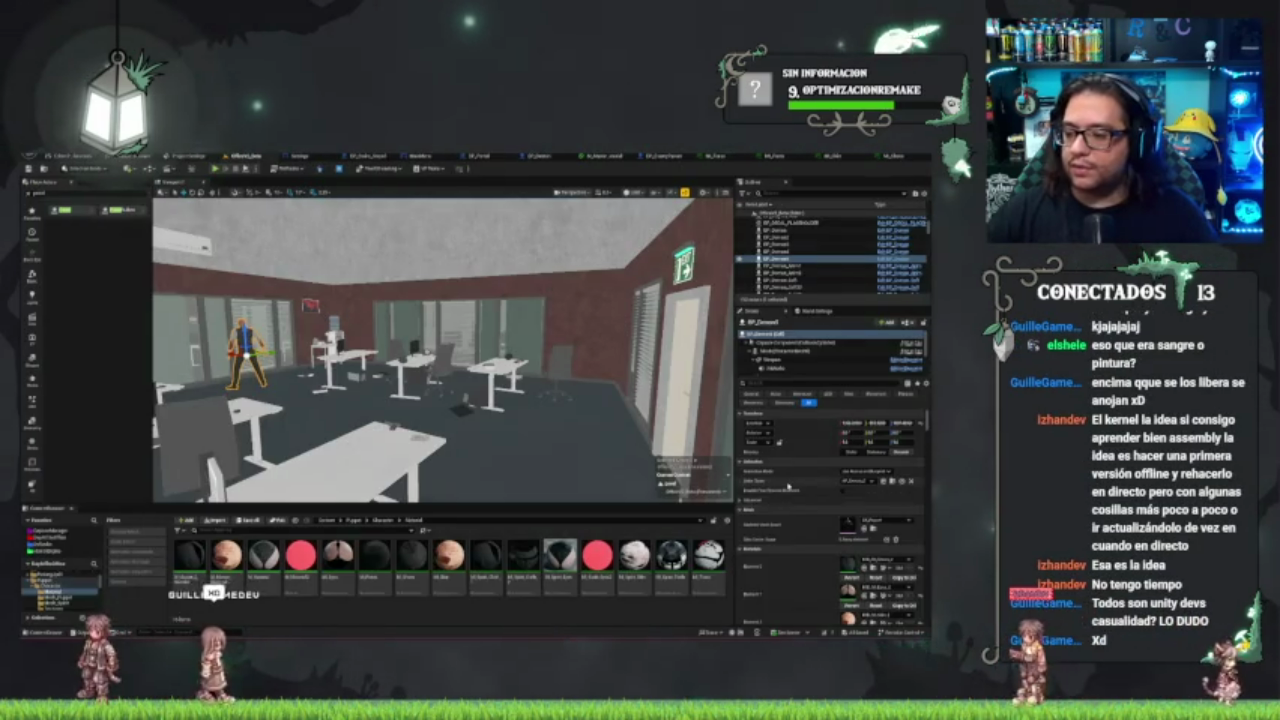
scroll(788, 486, "down", 10)
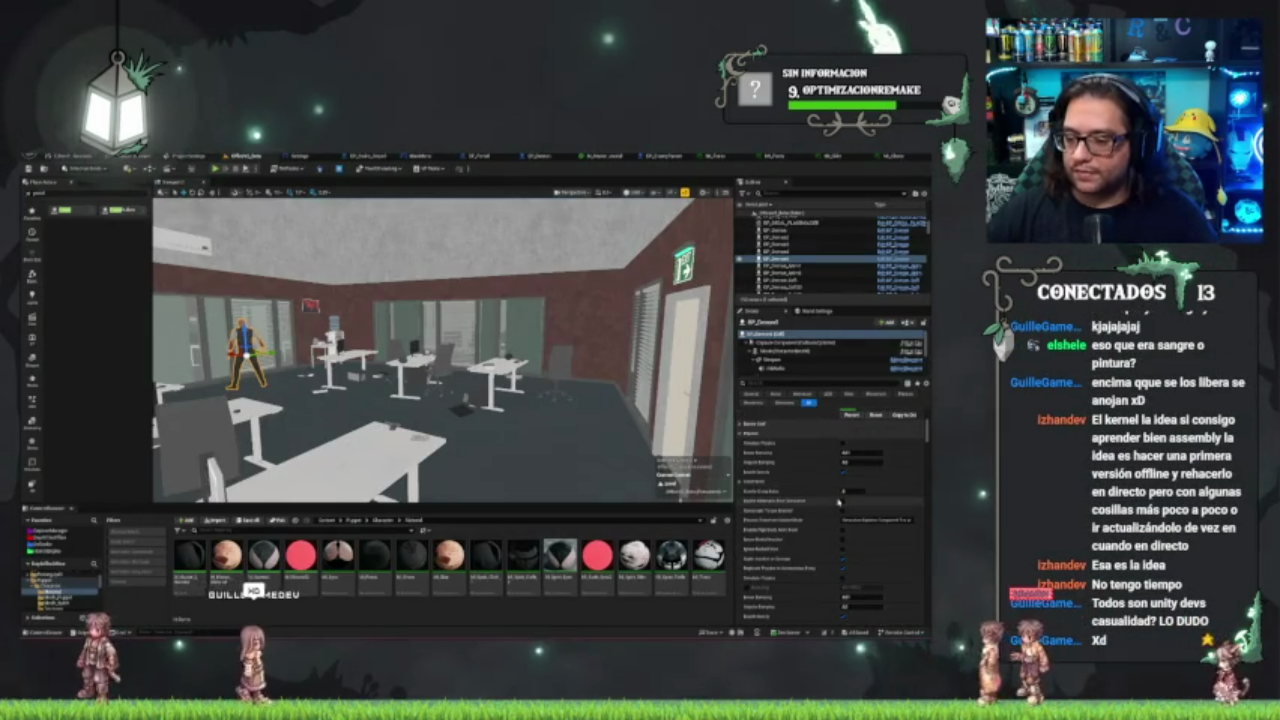
- Collapse the enemy's Materials list, save the office map, and launch play-in-editor
mouse_move(557, 411)
left_mouse_down()
mouse_move(500, 411)
mouse_move(576, 400)
left_mouse_up()
scroll(850, 471, "up", 10)
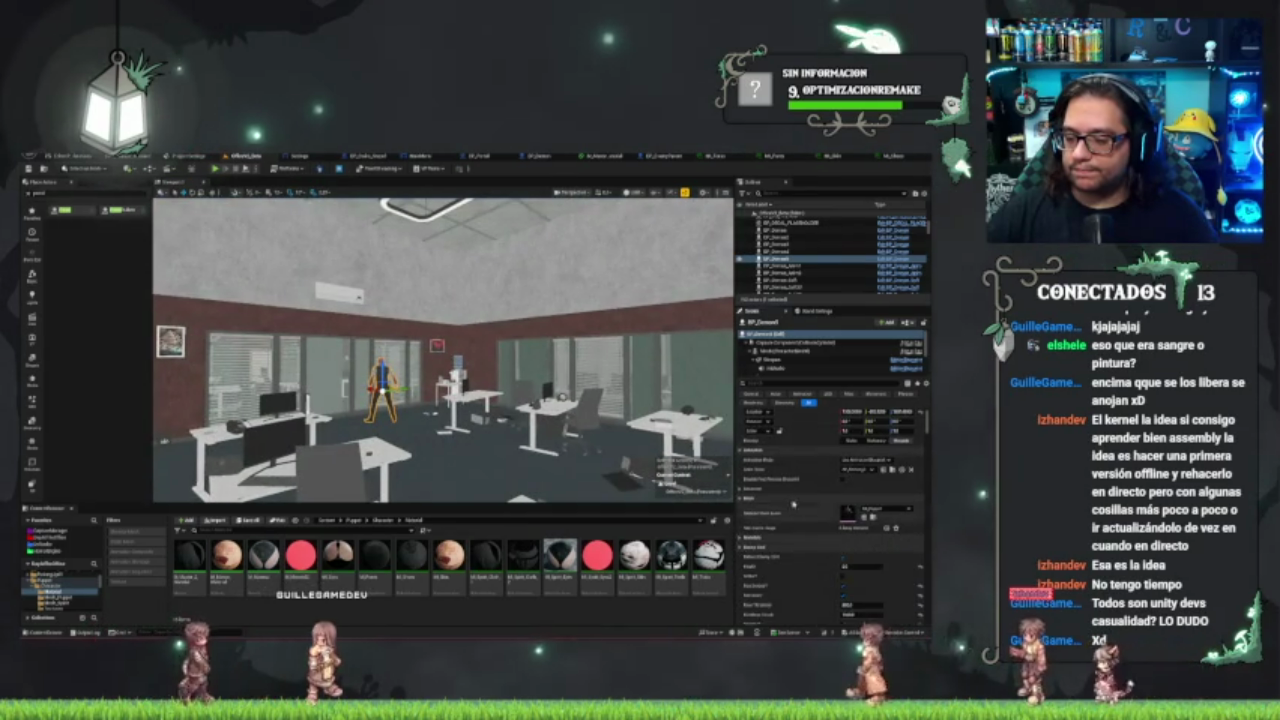
left_click(740, 536)
scroll(784, 538, "down", 1)
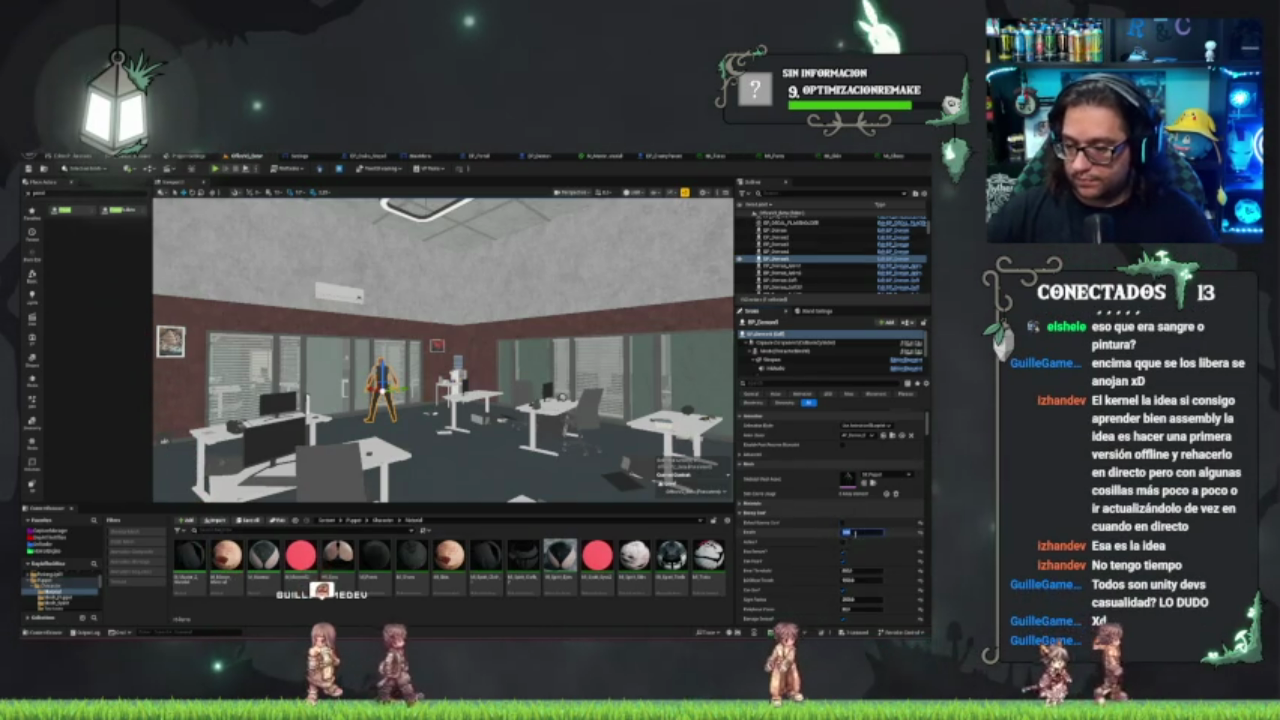
key("ctrl+s")
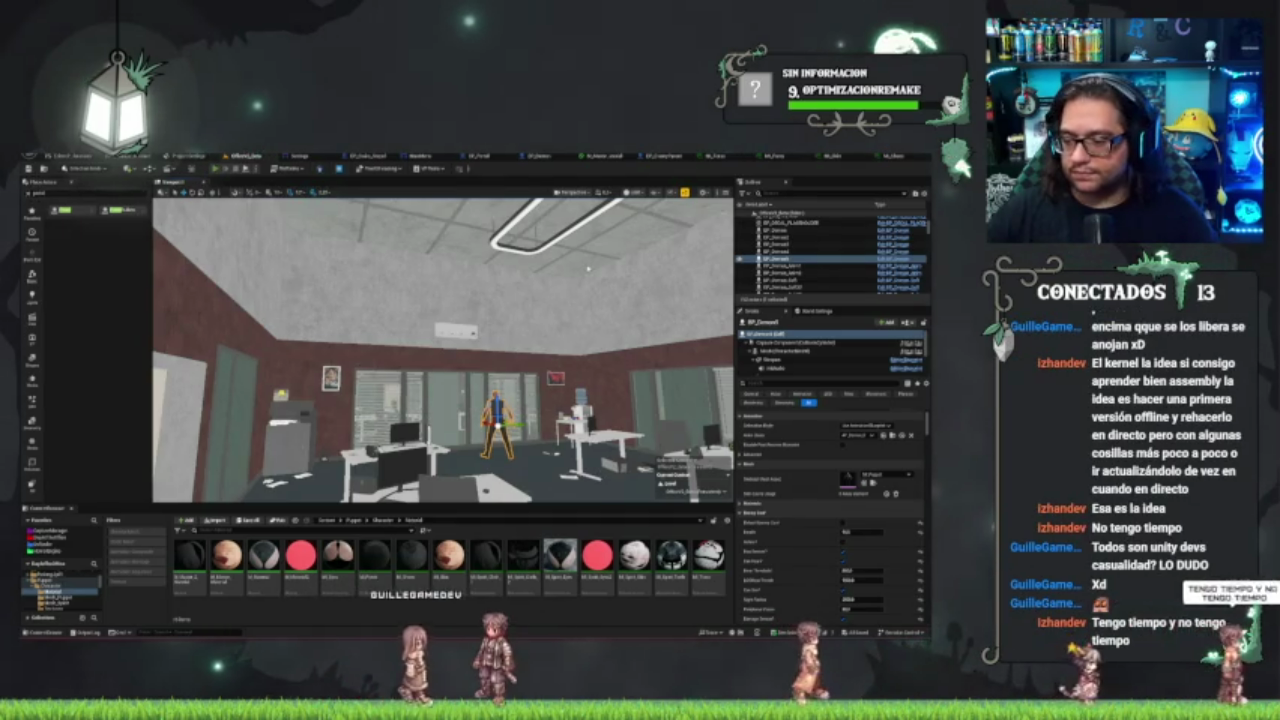
key("alt+p")
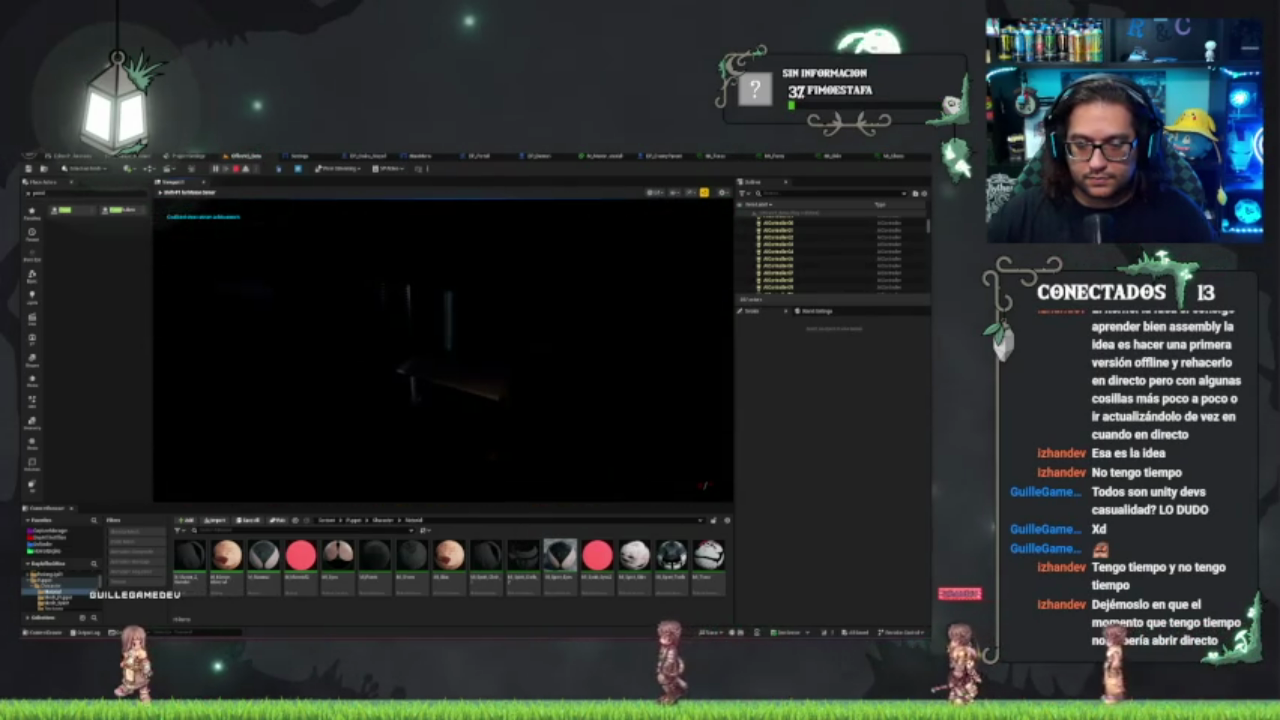
- Stop the running play-in-editor session to return to the office level editor
key("Escape")
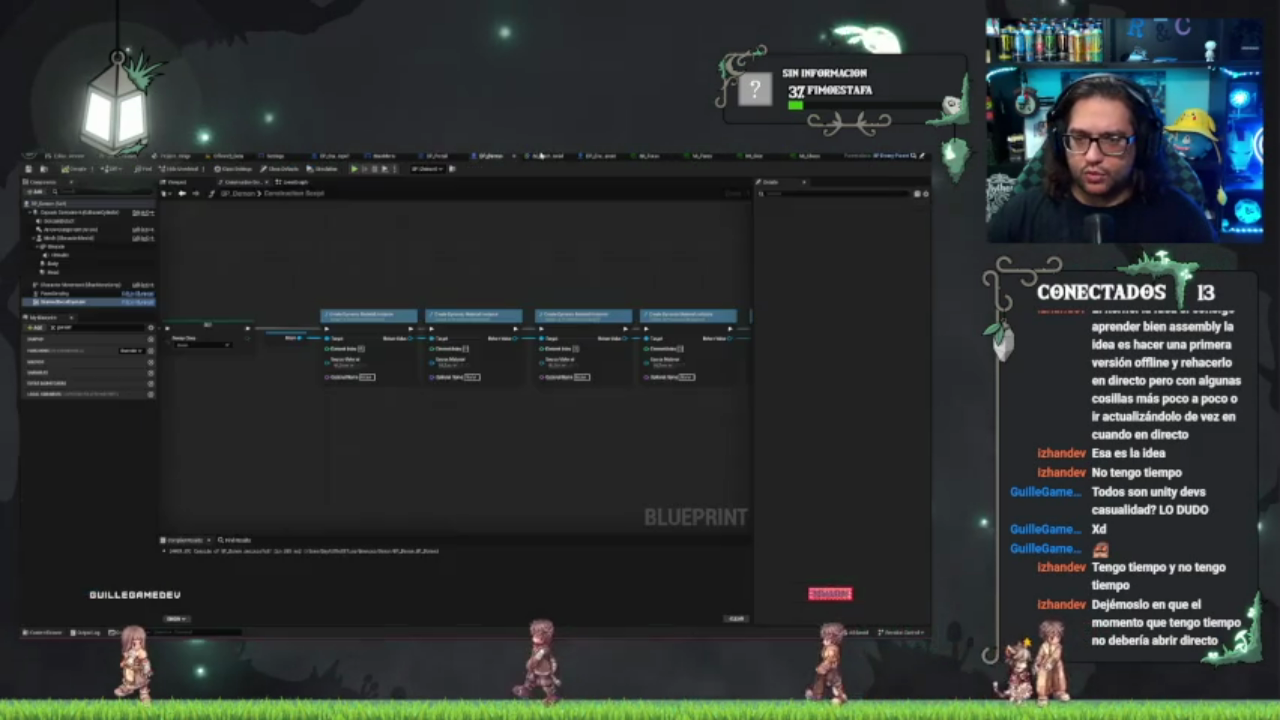
- Inspect BP_Demon's Construction Script graph, then go back to the office level
left_click(496, 157)
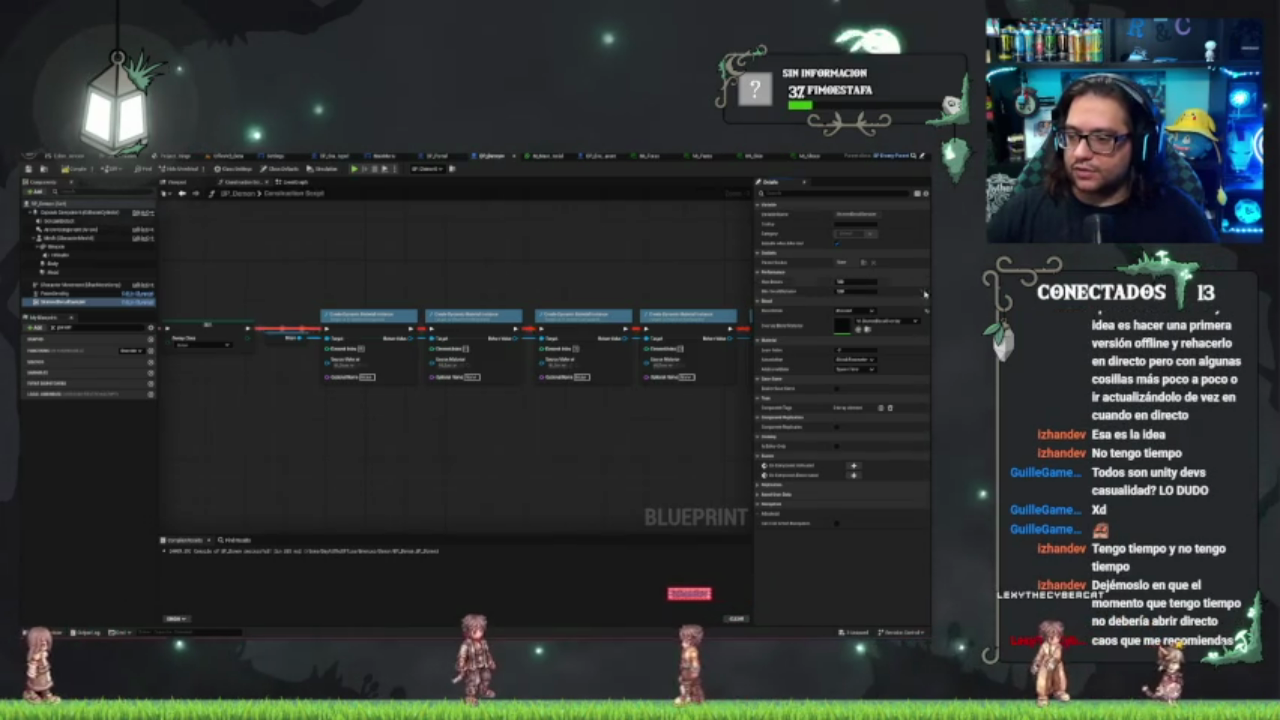
left_click_drag(546, 458, 576, 453)
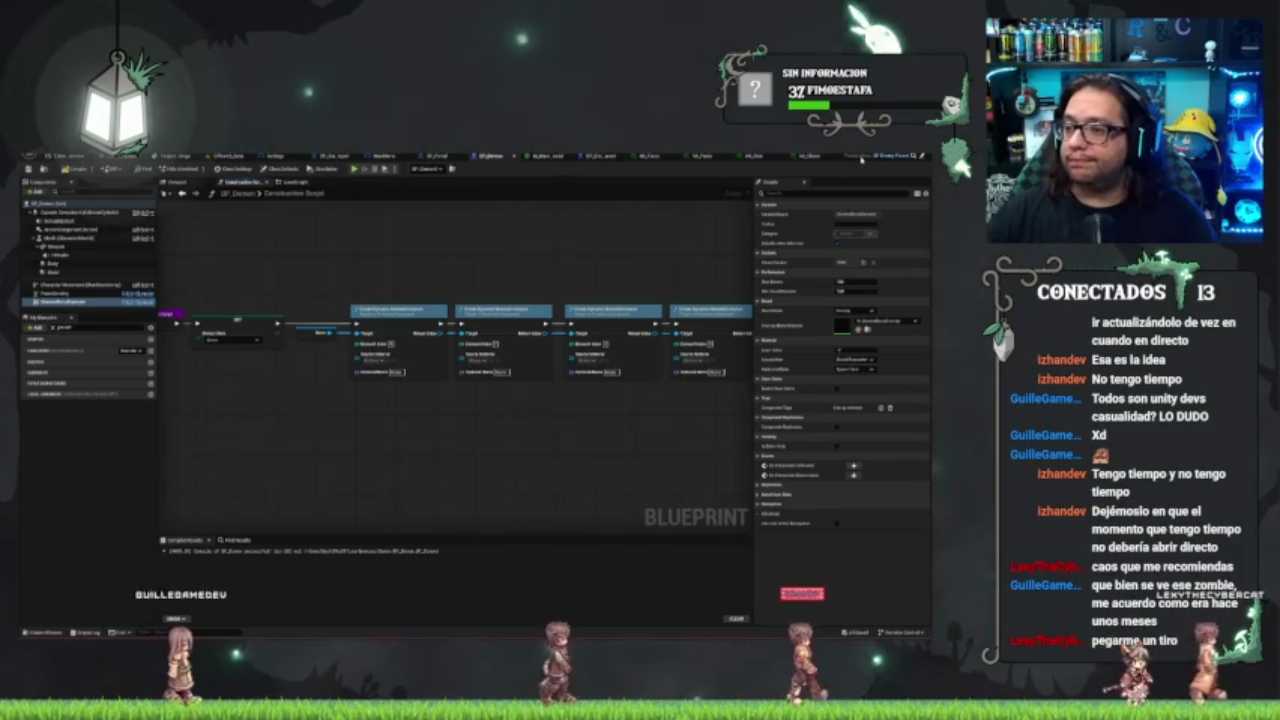
left_click(245, 156)
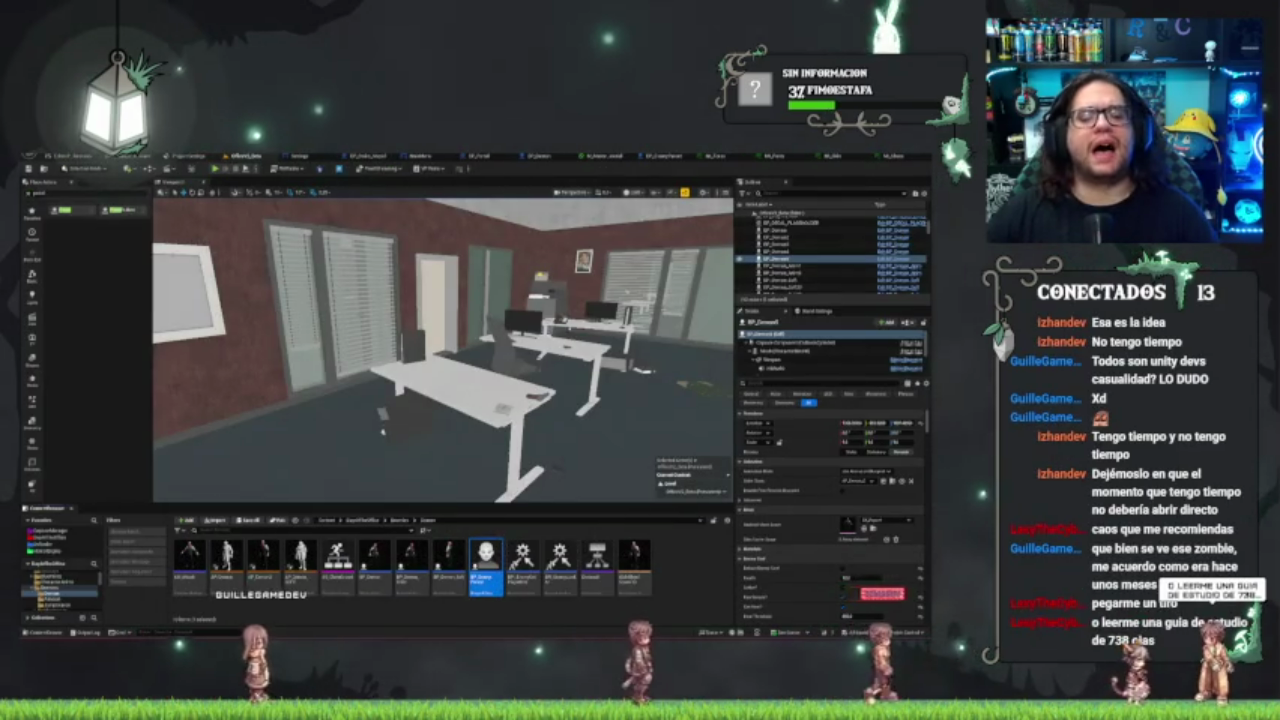
- In BP_EnemyParent, pick an asset and commit a value on the skinned decal component
double_click(485, 562)
left_click(75, 250)
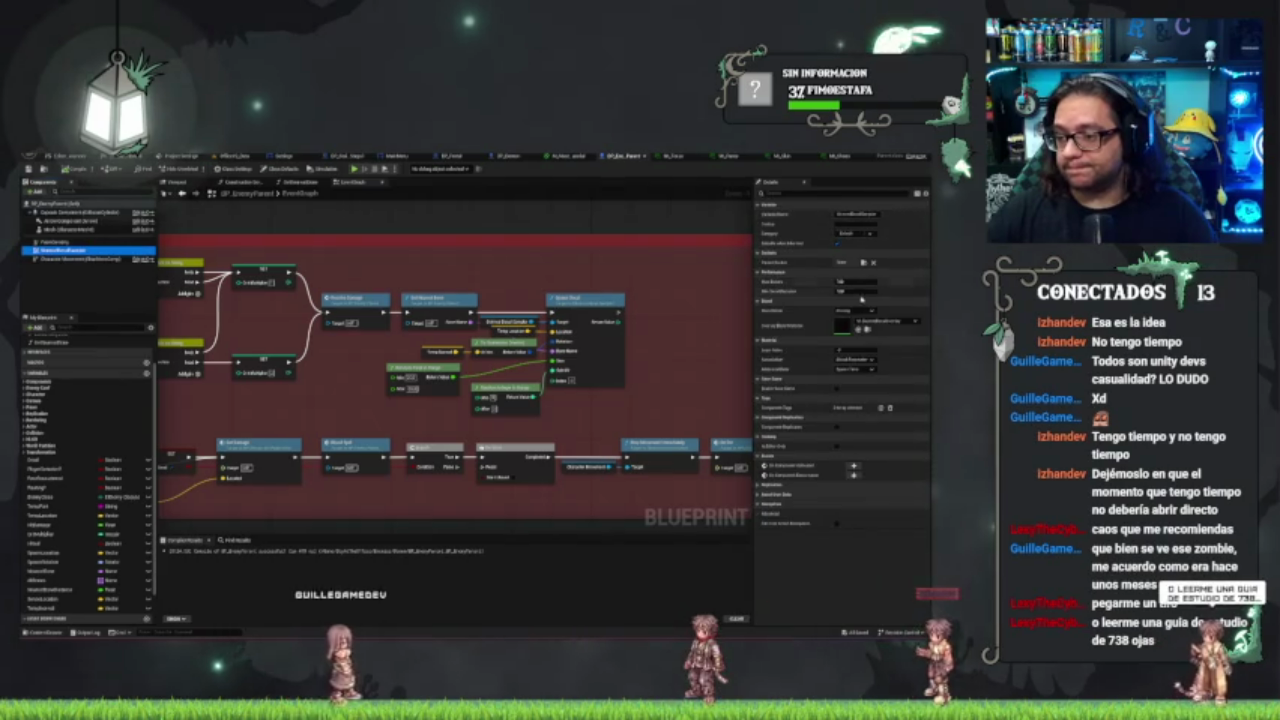
left_click(845, 325)
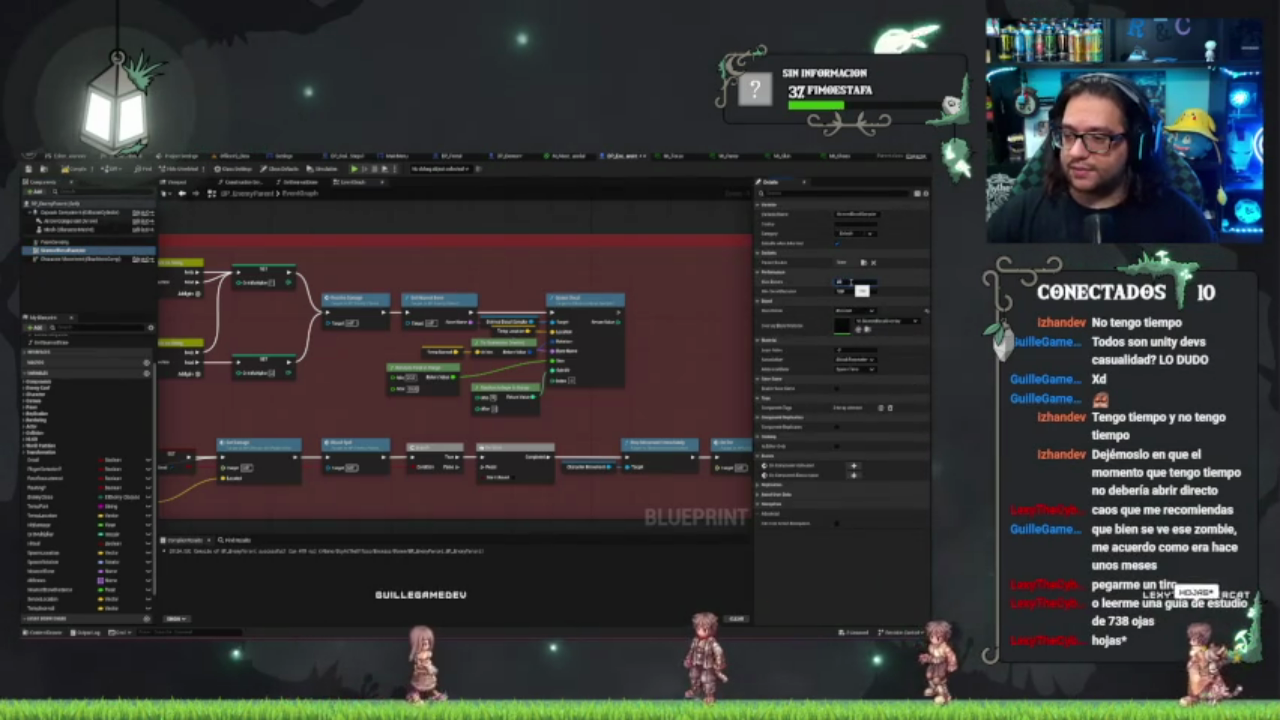
key("Return")
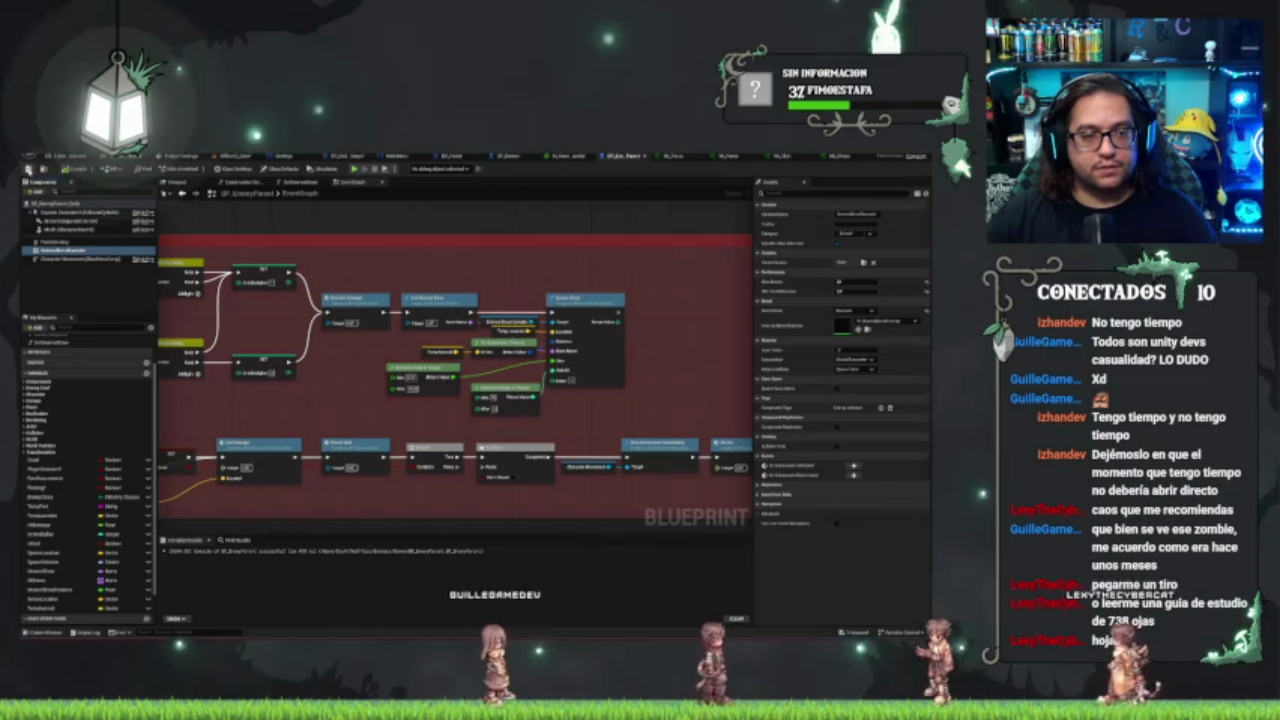
left_click(240, 156)
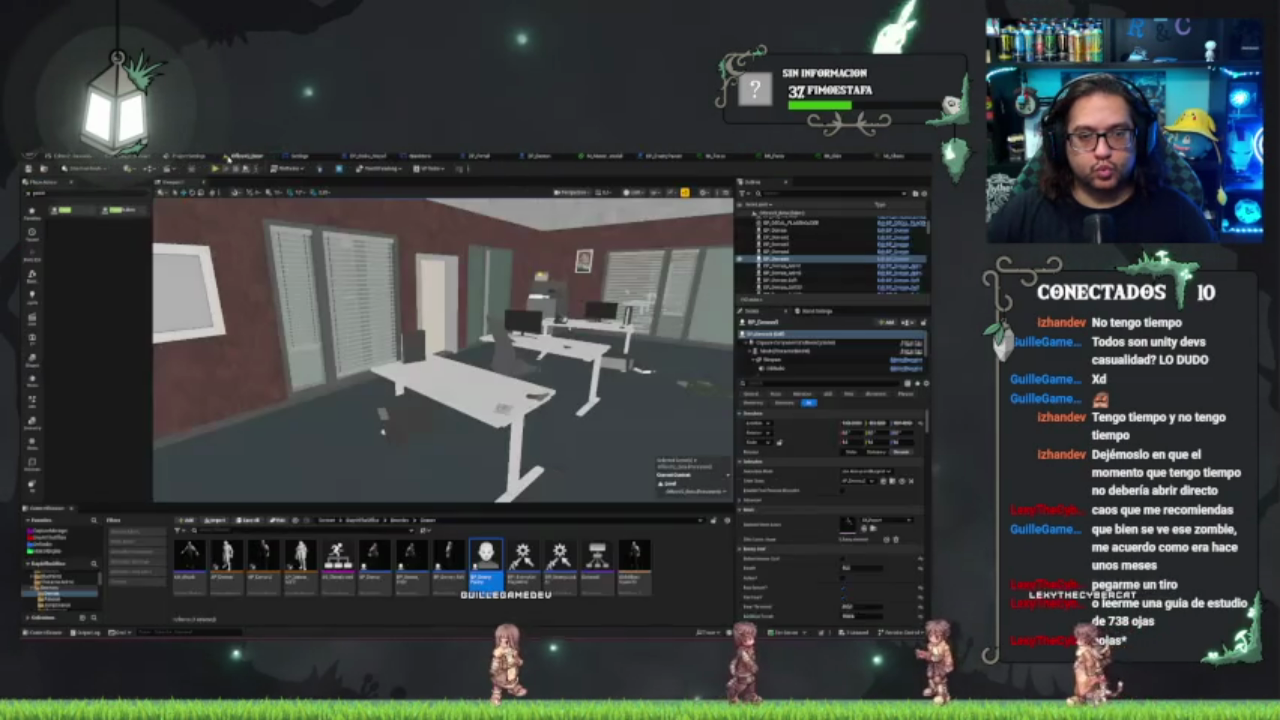
- Save the office map, play-test it, and end on the OPCIONES DEL JUEGO settings widget
key("ctrl+s")
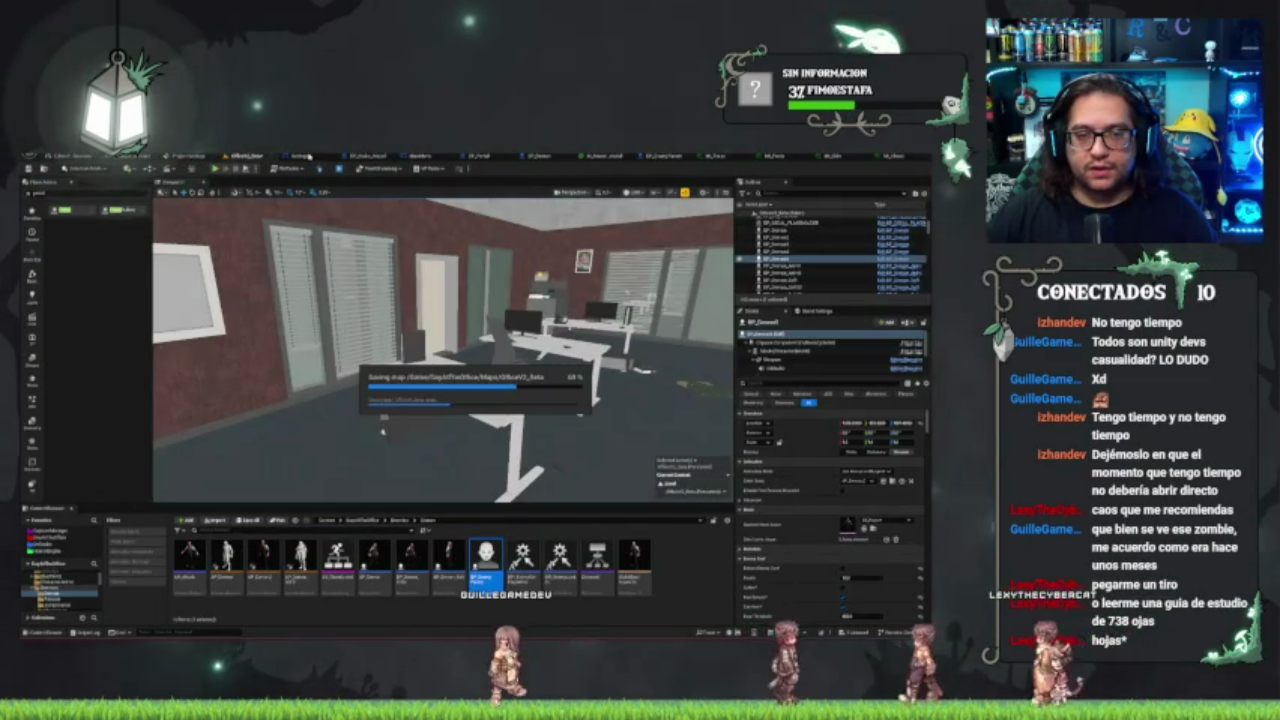
left_click(299, 156)
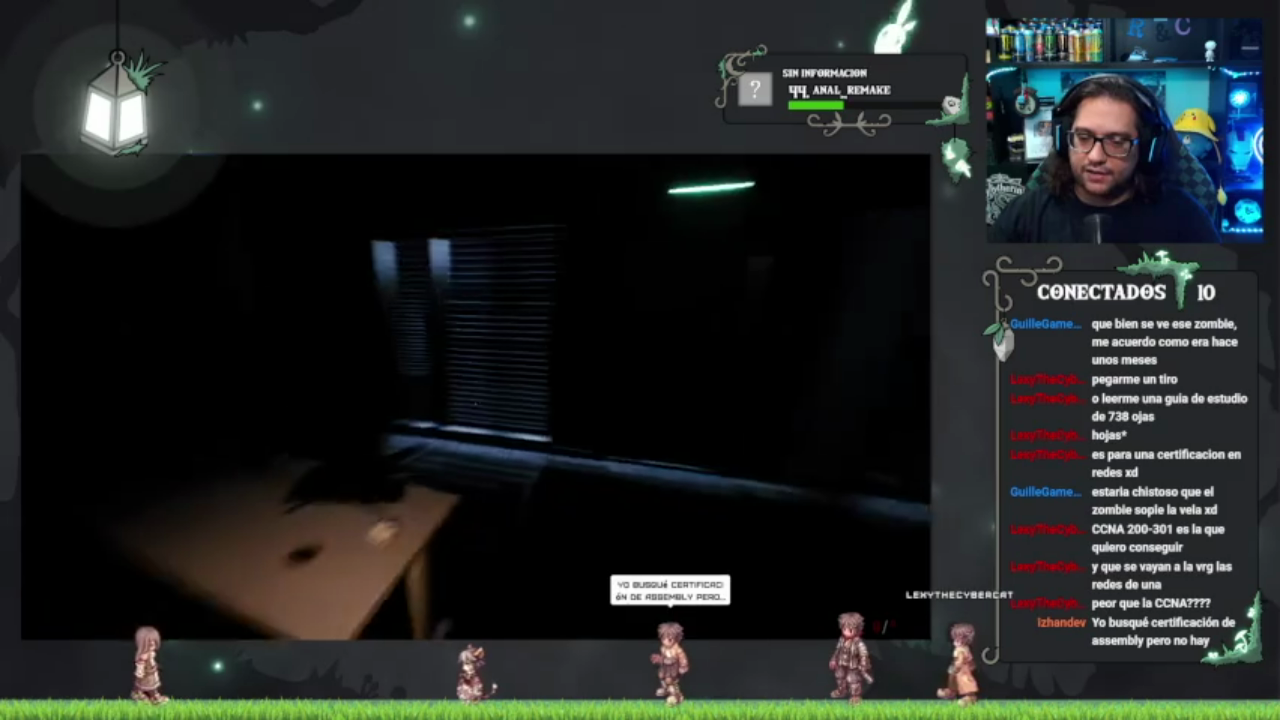
key("Escape")
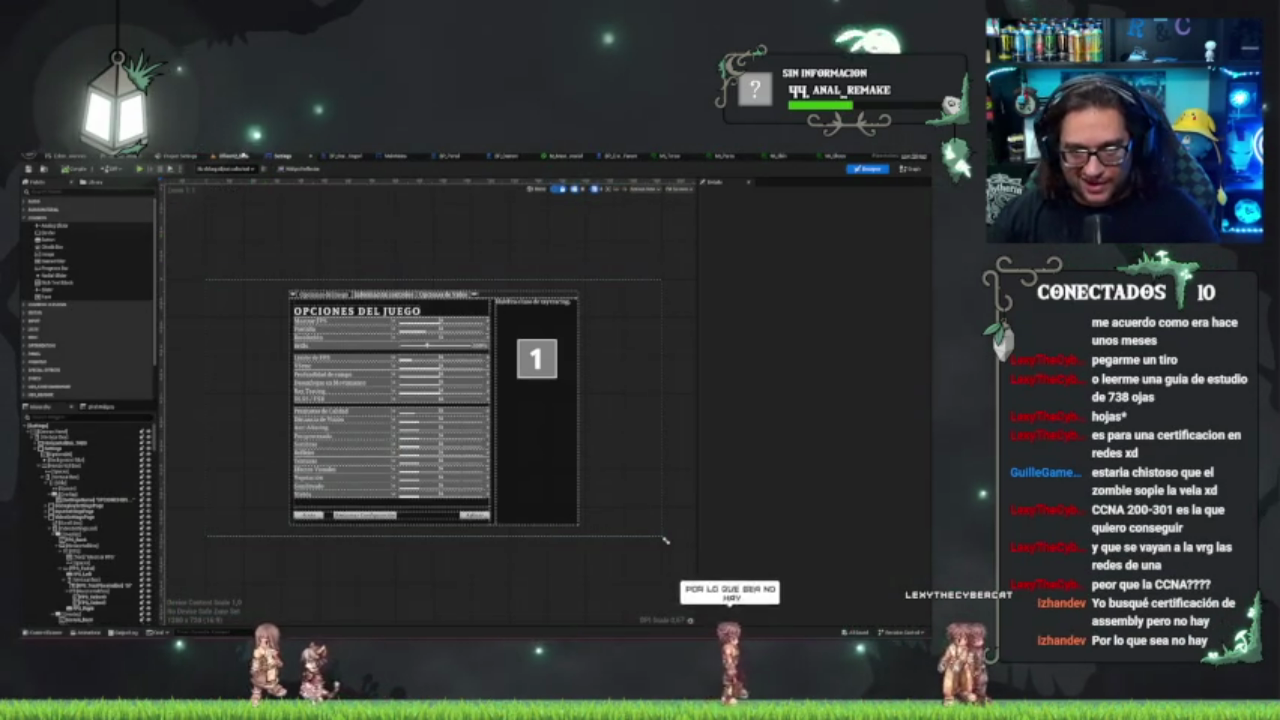
- Delete the zombie character and the Point3 actor, then save the office map
left_click(70, 156)
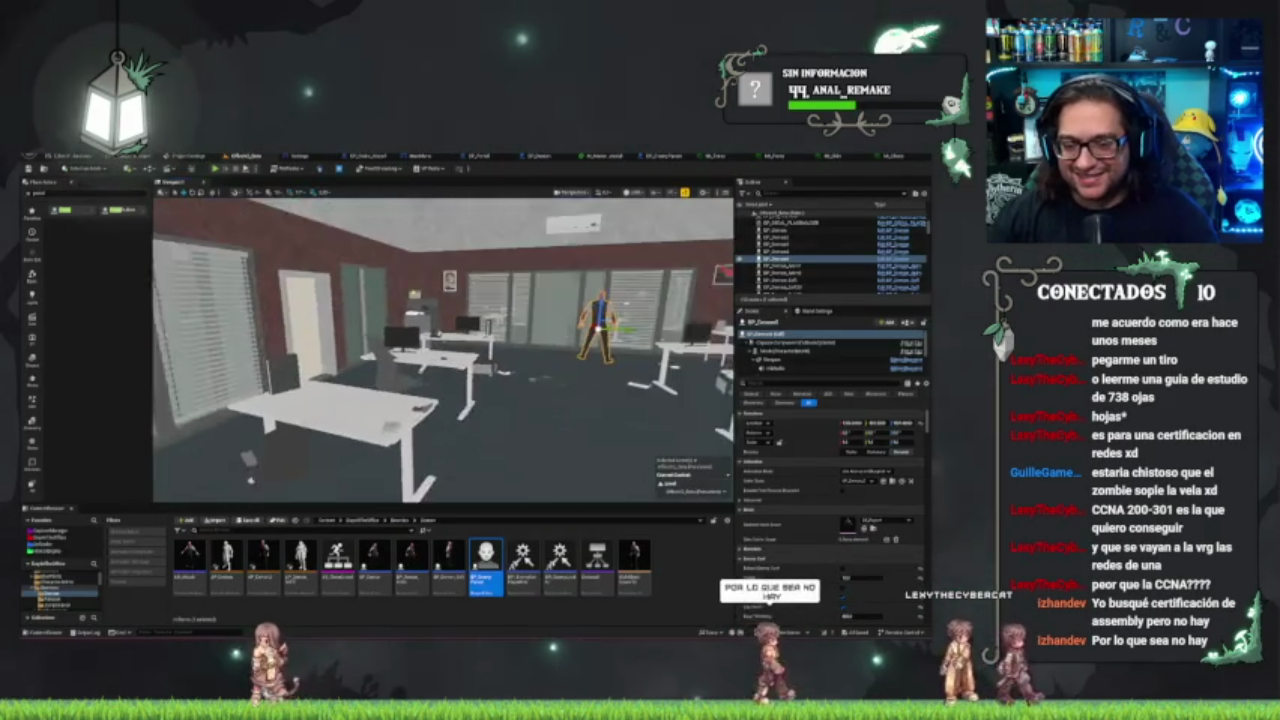
key("s")
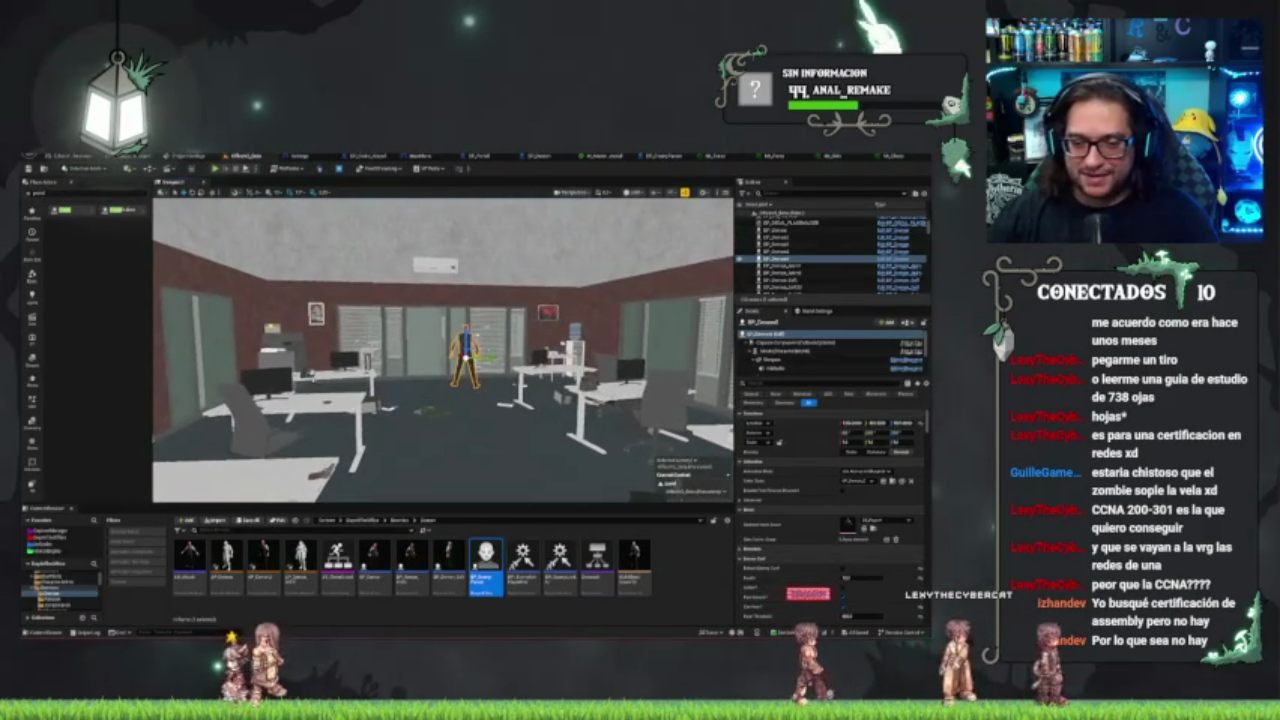
key("w")
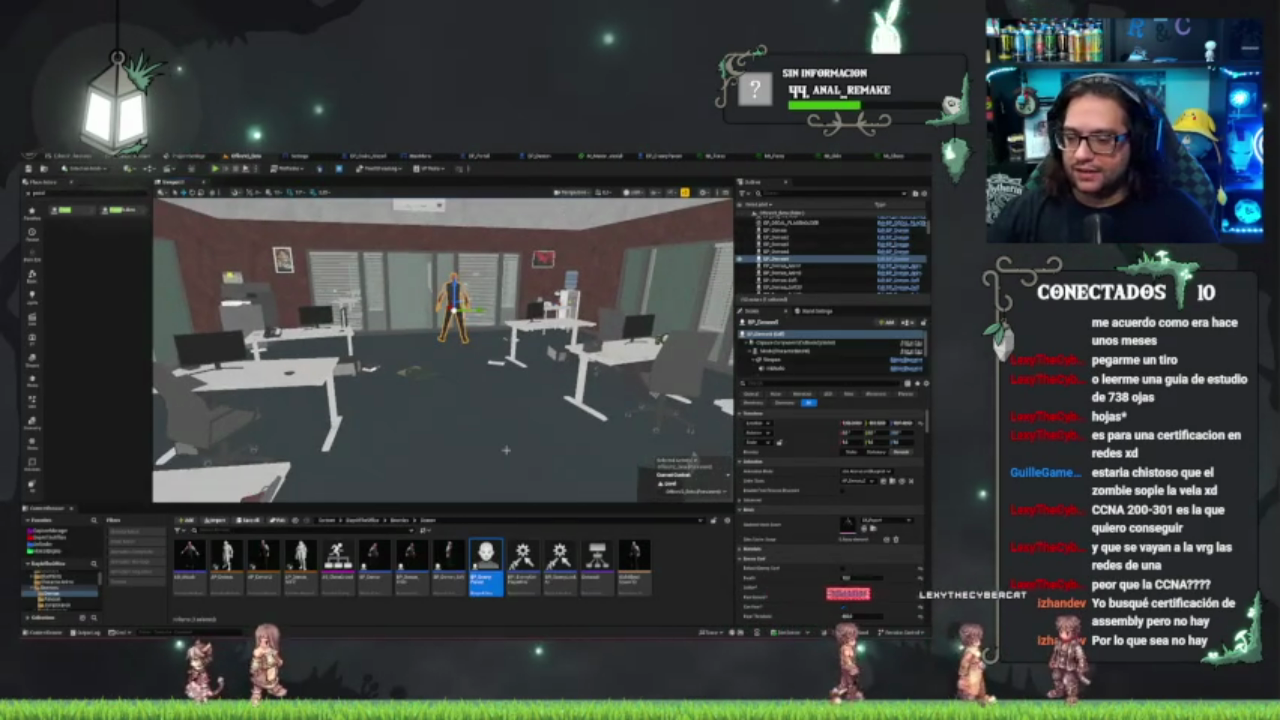
key("Delete")
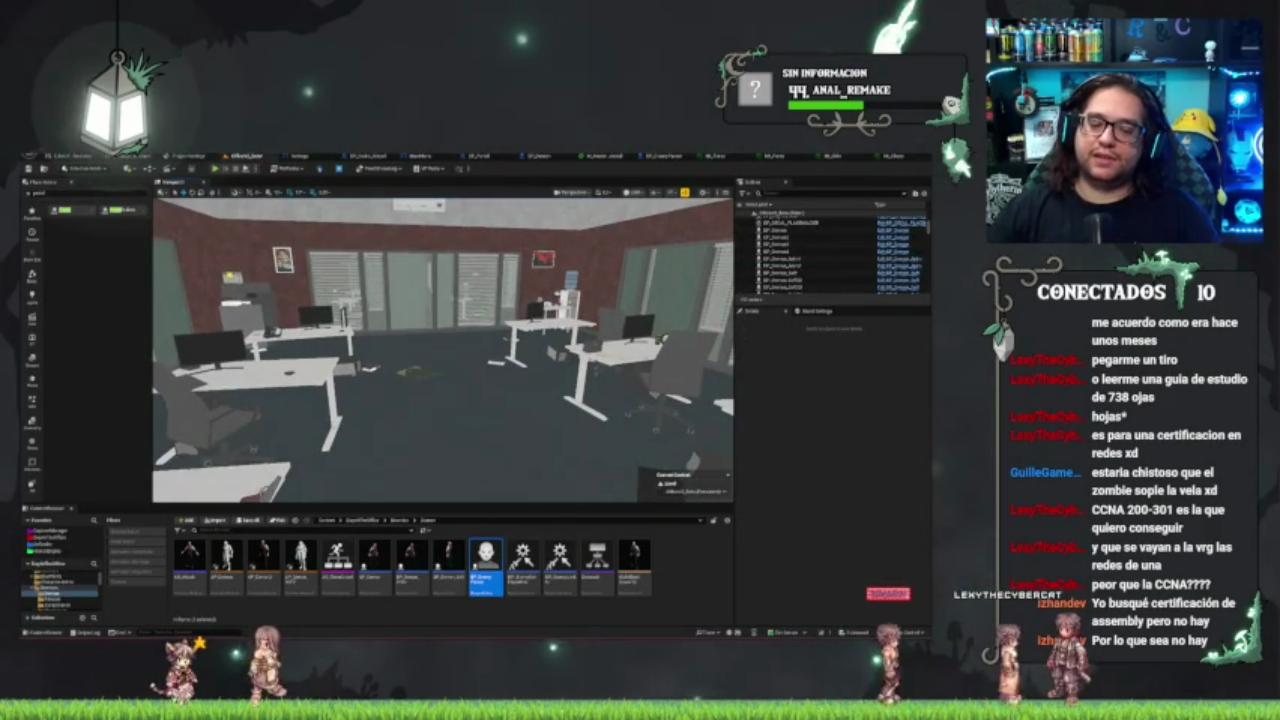
left_click(240, 488)
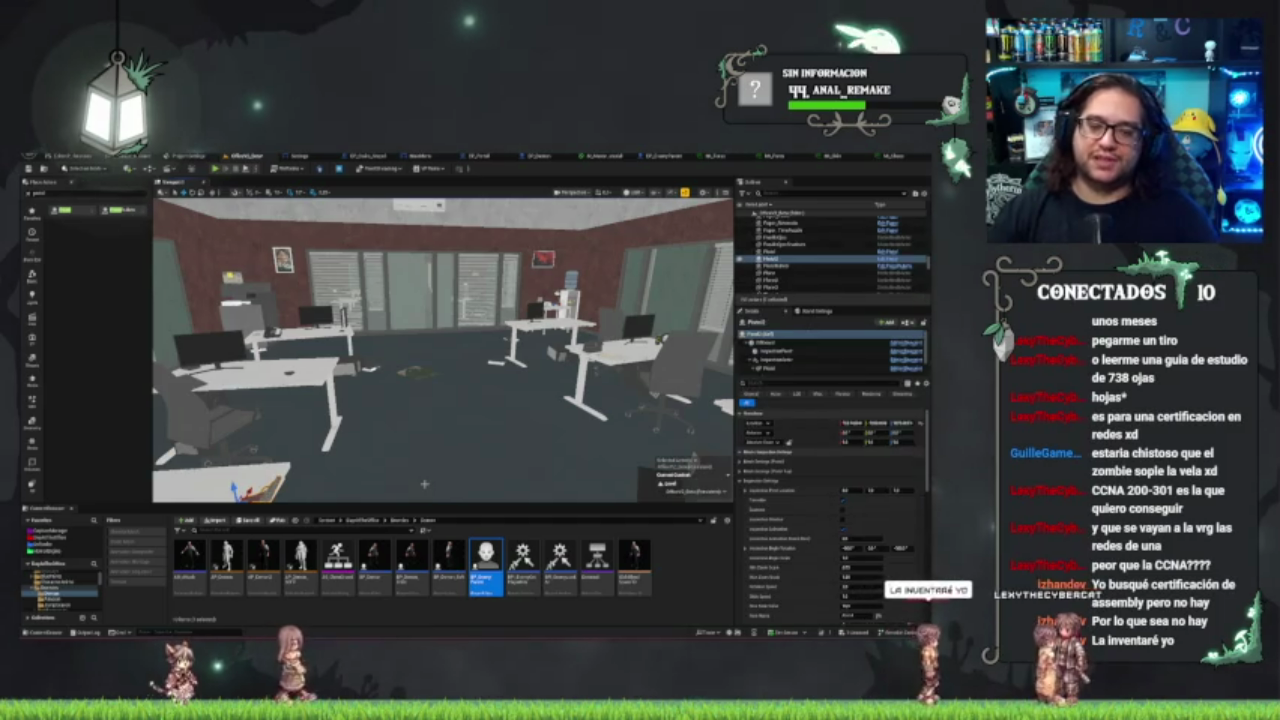
key("Delete")
key("ctrl+s")
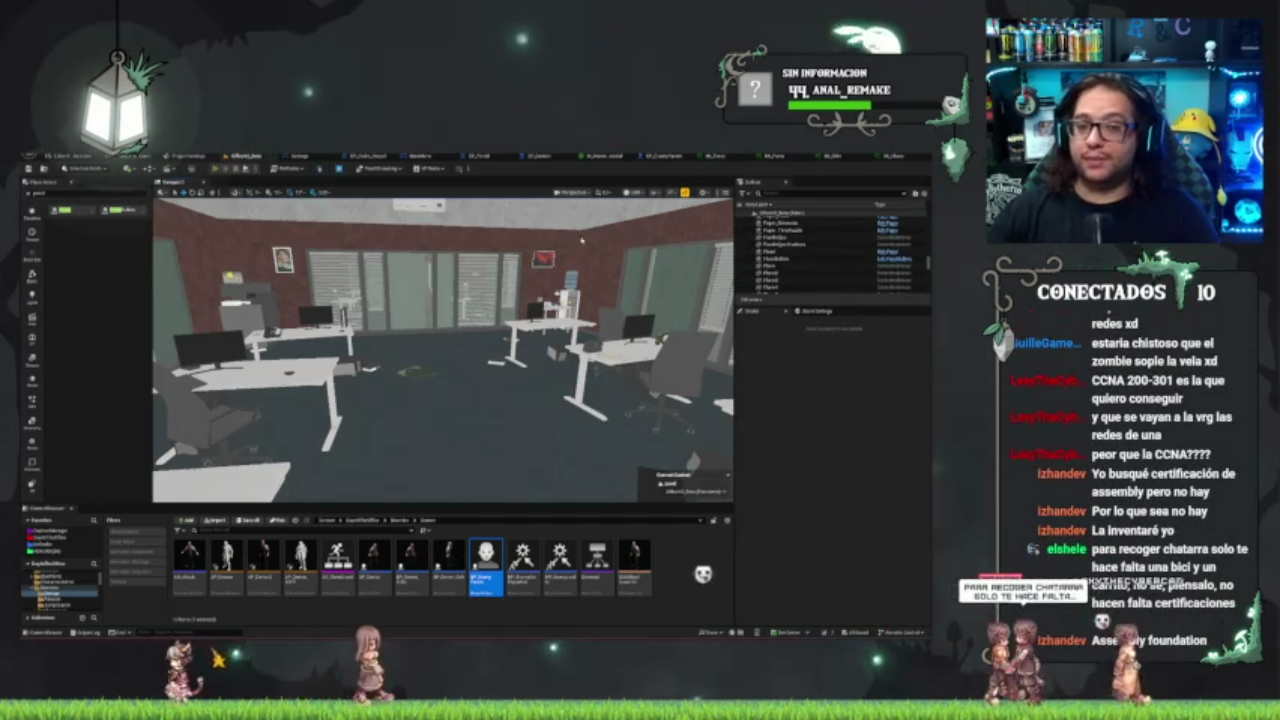
- Play the level, answer the desk phone with E, and continue past the Voz misteriosa dialogue
left_click(216, 168)
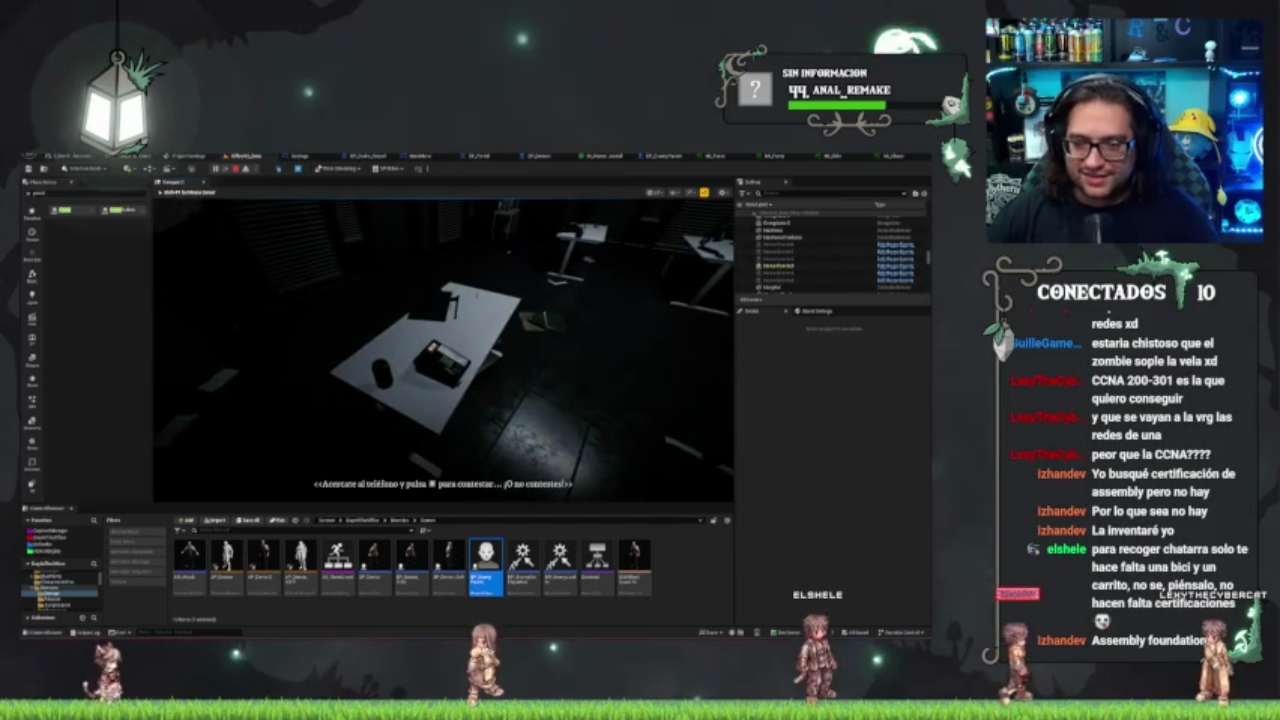
key("e")
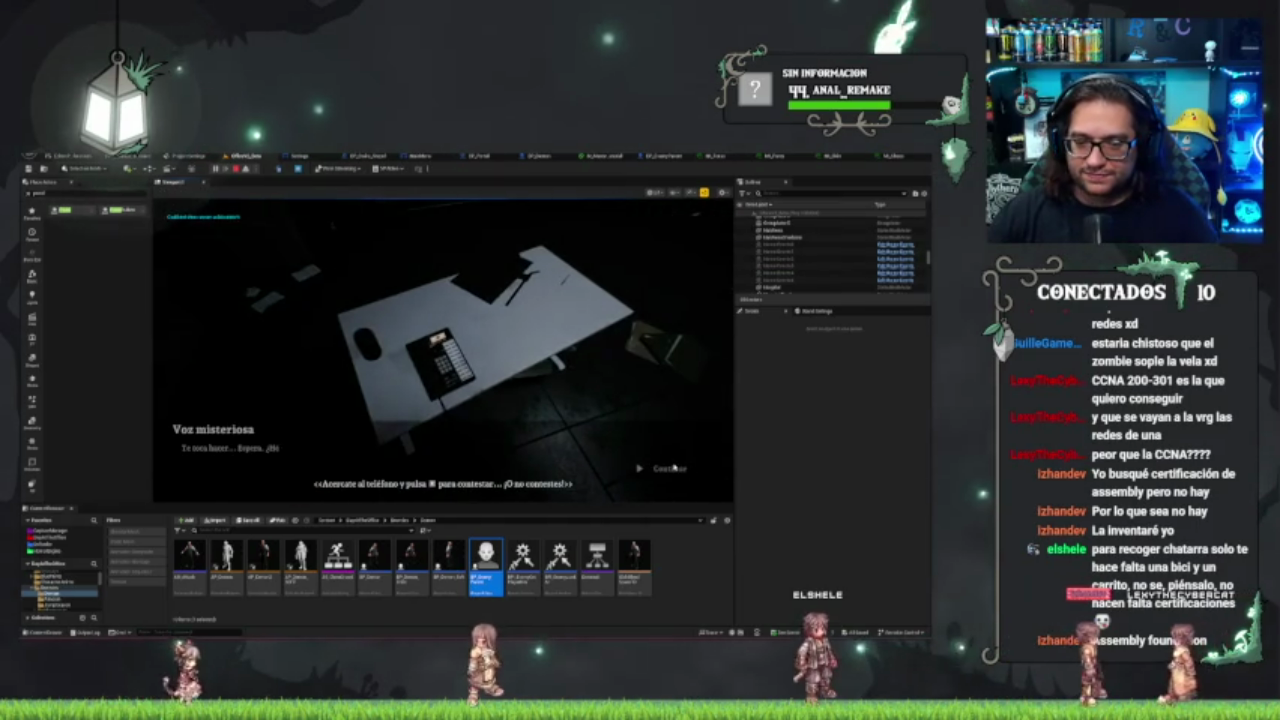
left_click(674, 467)
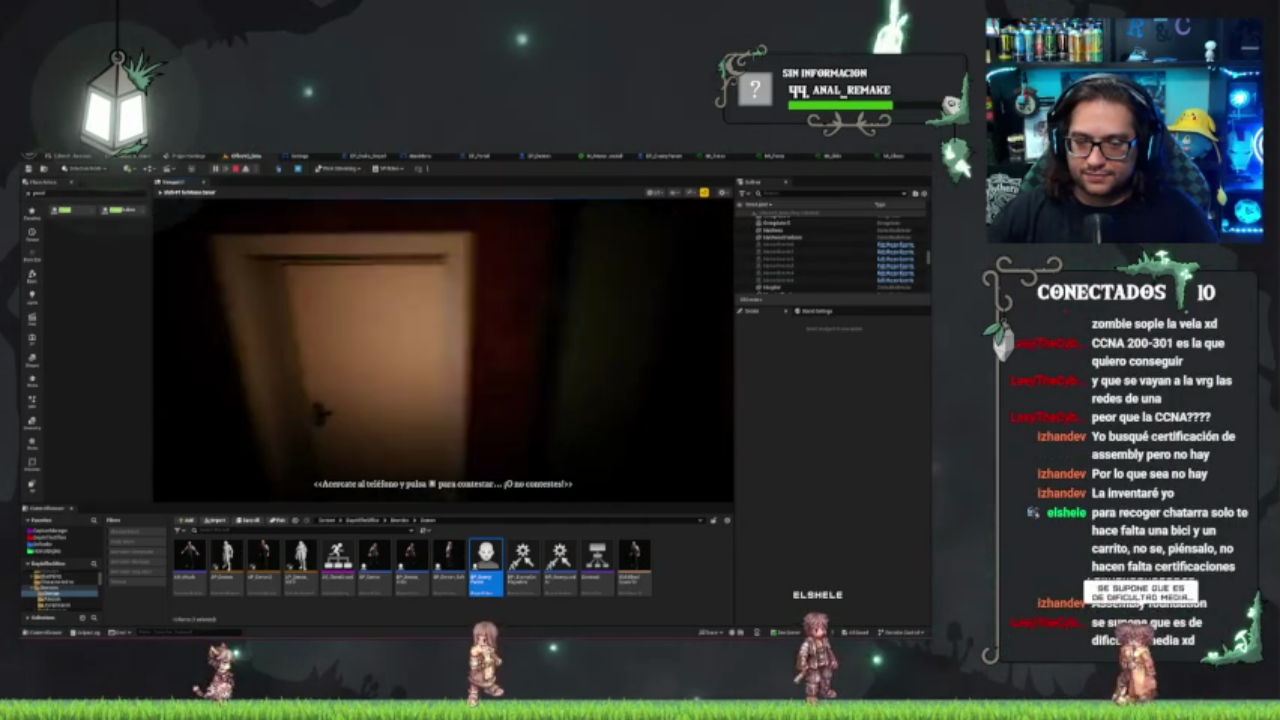
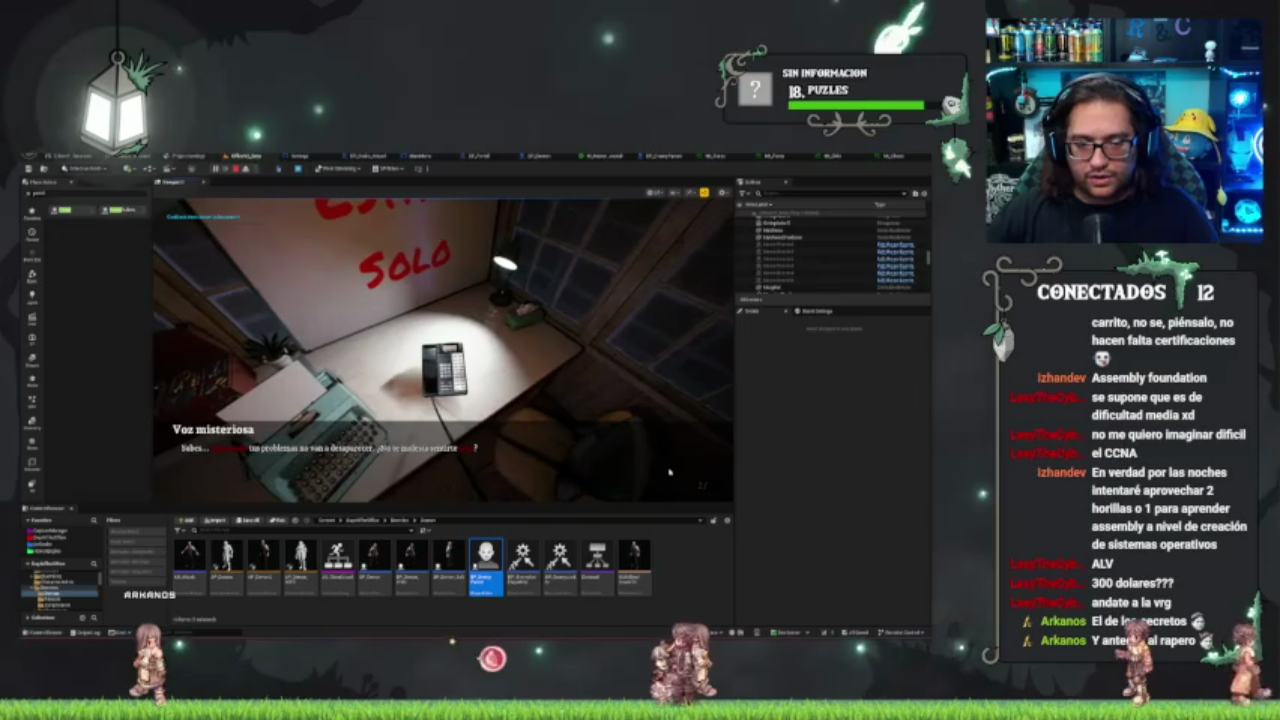
- Answer the mysterious voice's Sí/No question, continue, and play until the fireworks ending
left_click(615, 454)
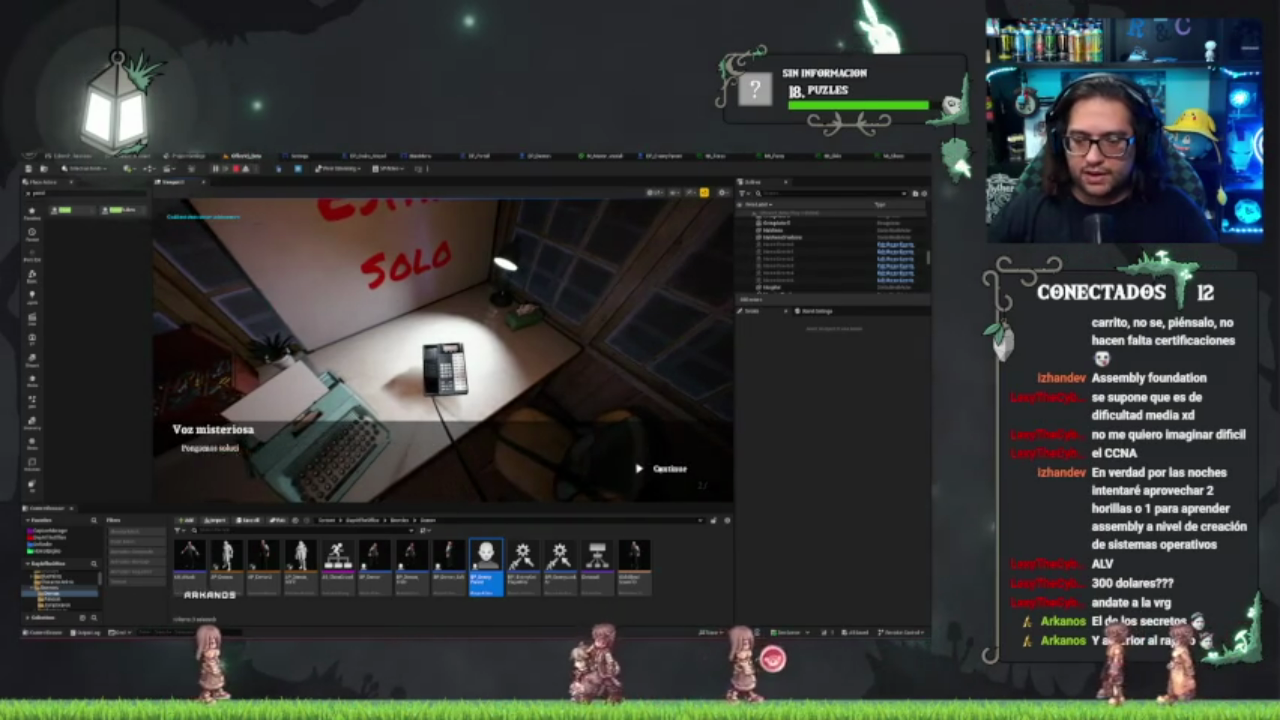
left_click(642, 479)
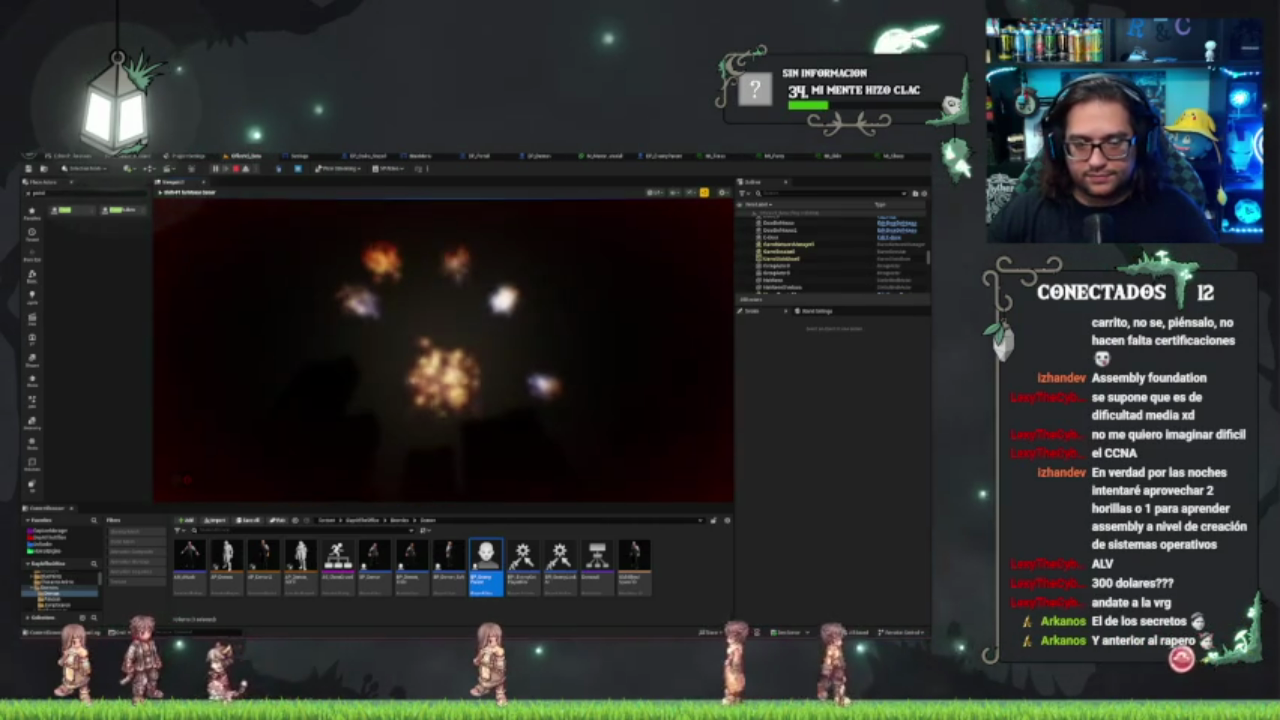
key("Escape")
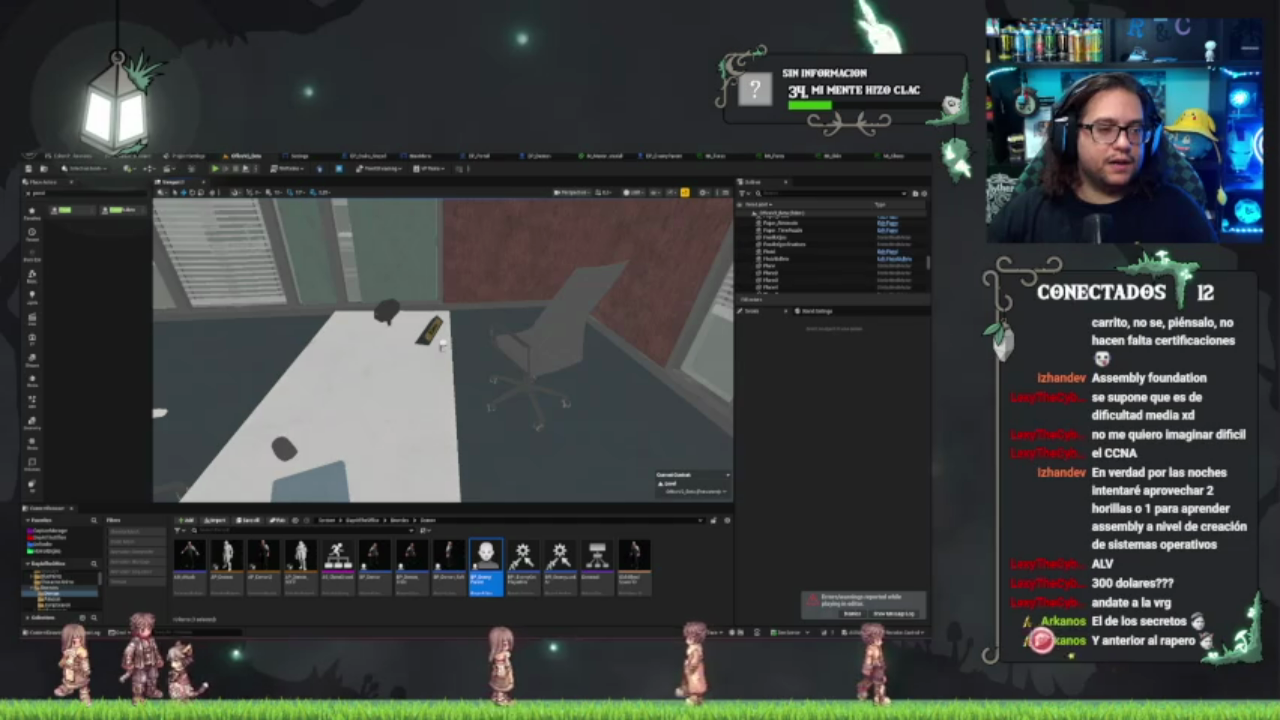
- Walk through the office level in first person again, then open BP_Demon's Event Graph
left_click_drag(440, 350, 430, 400)
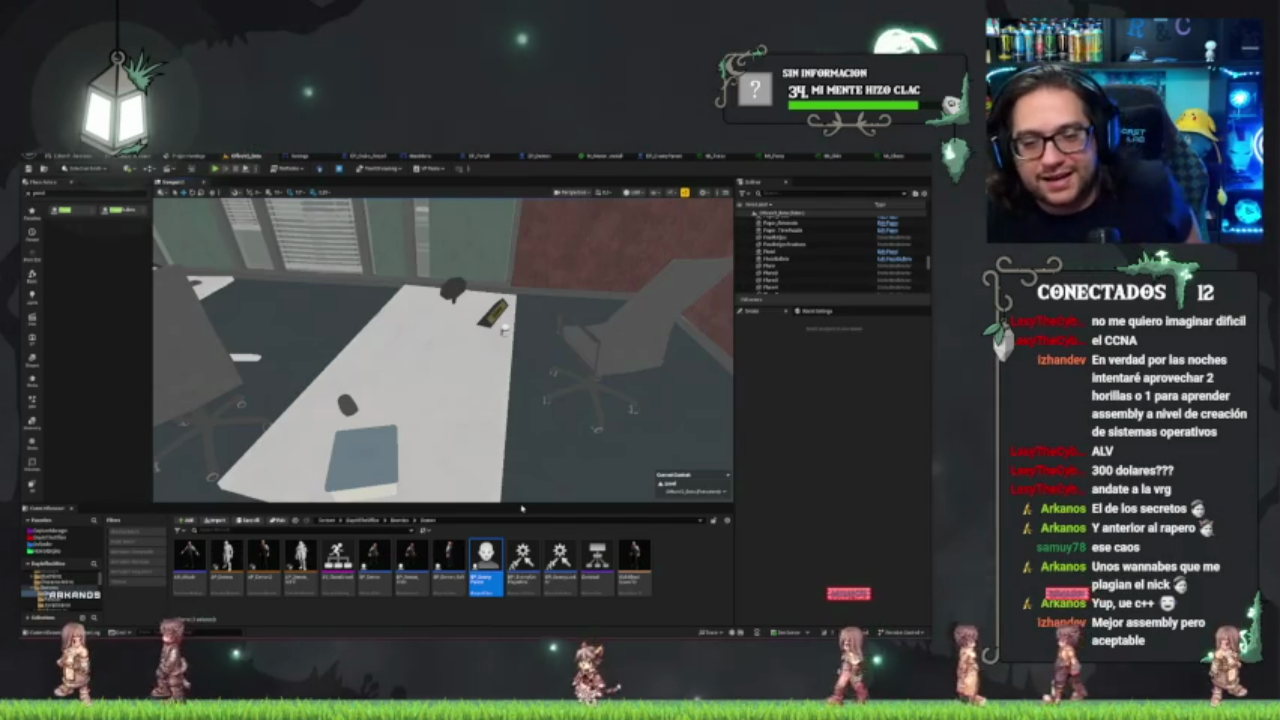
key("alt+p")
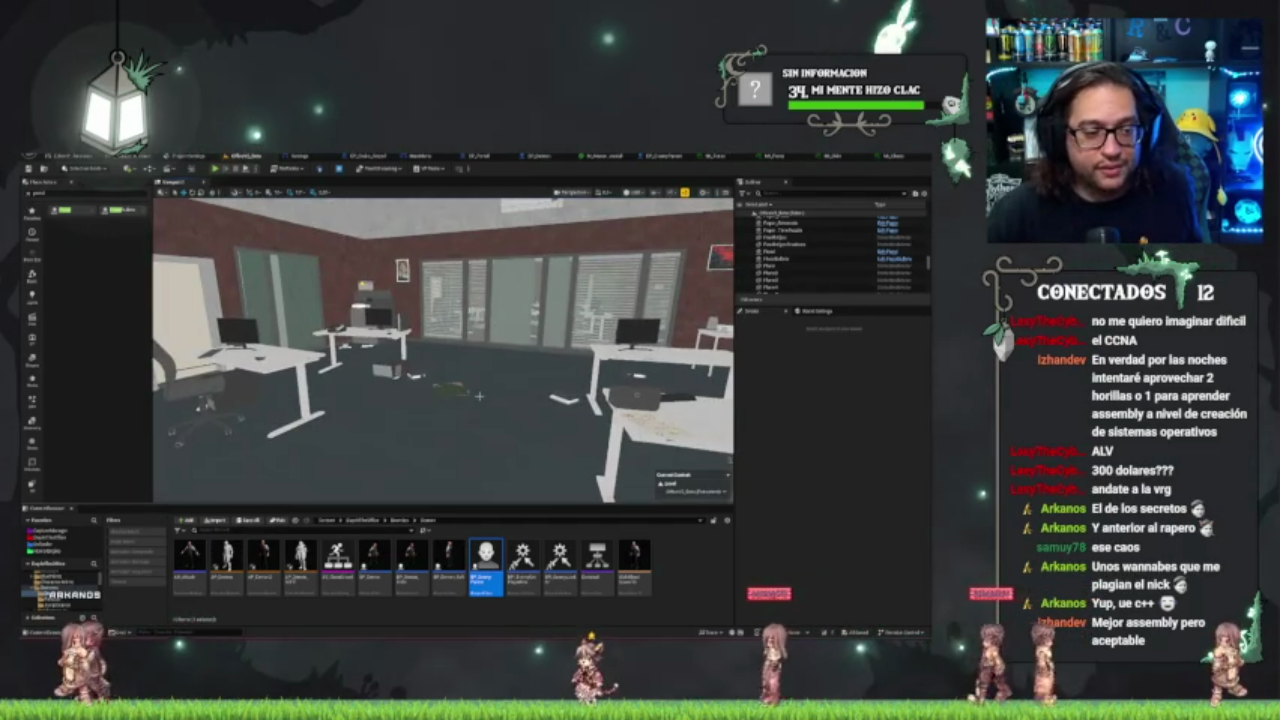
key("s")
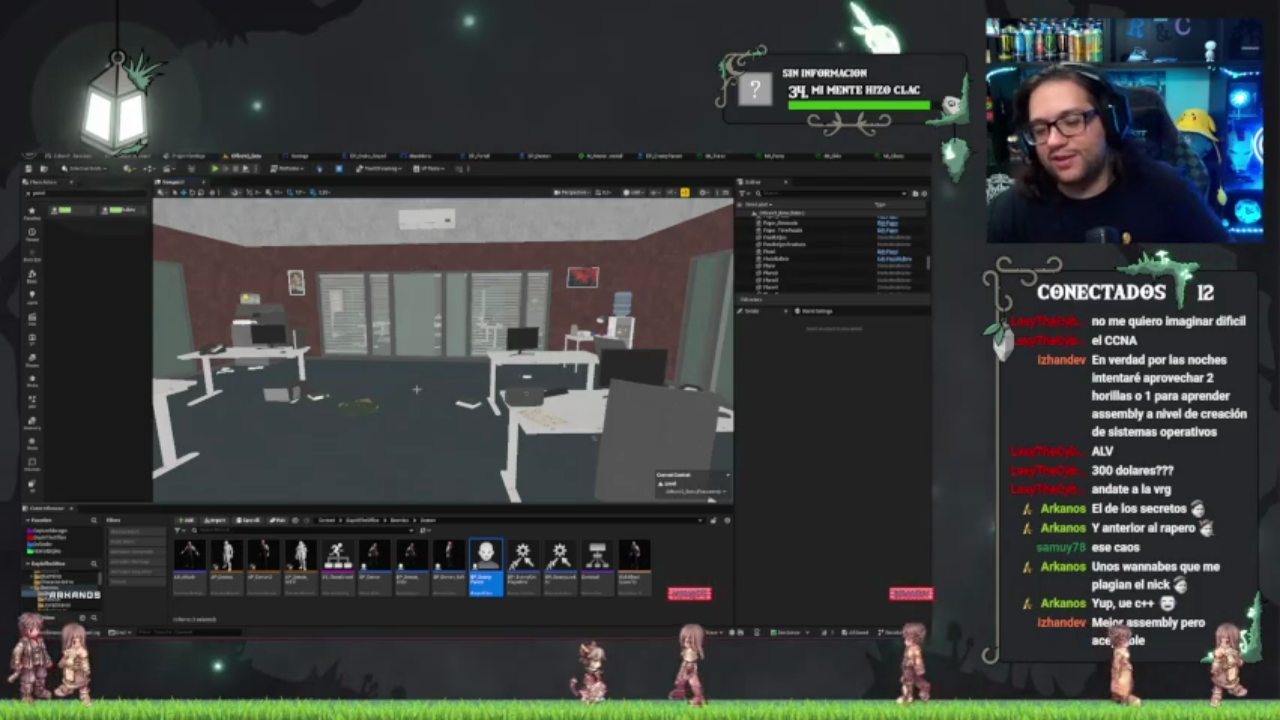
key("s")
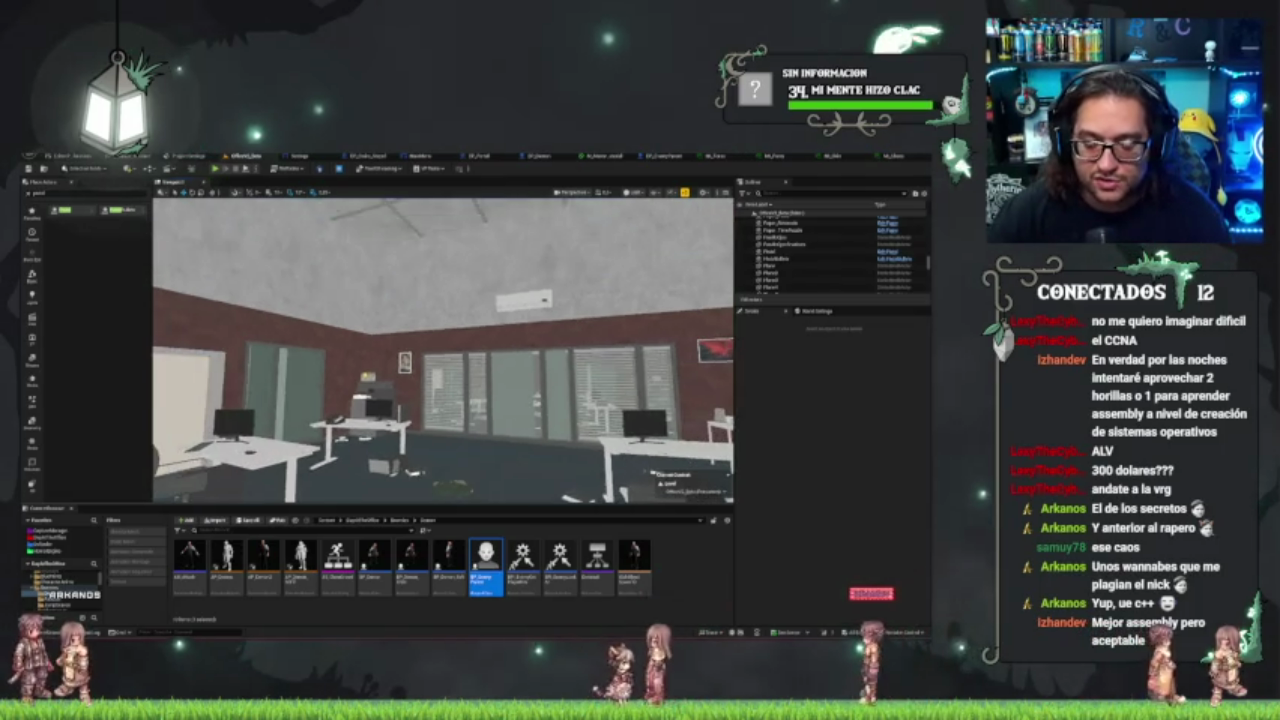
key("w")
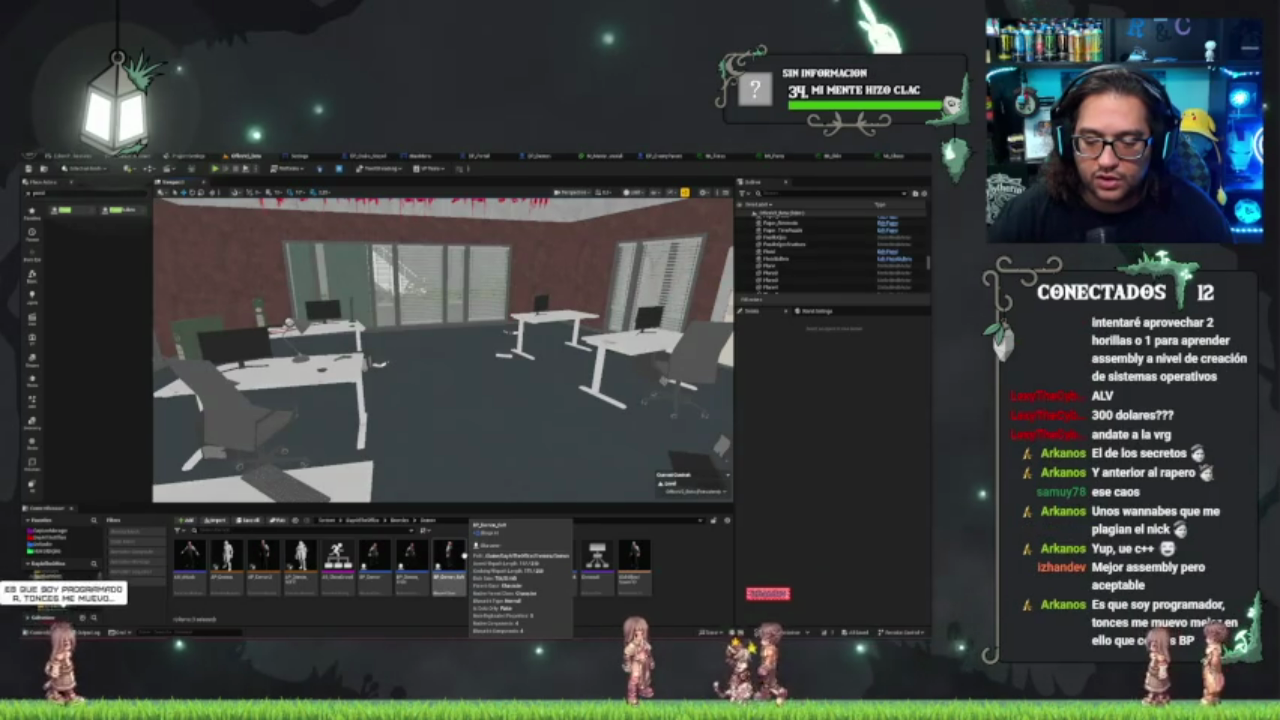
left_click(450, 558)
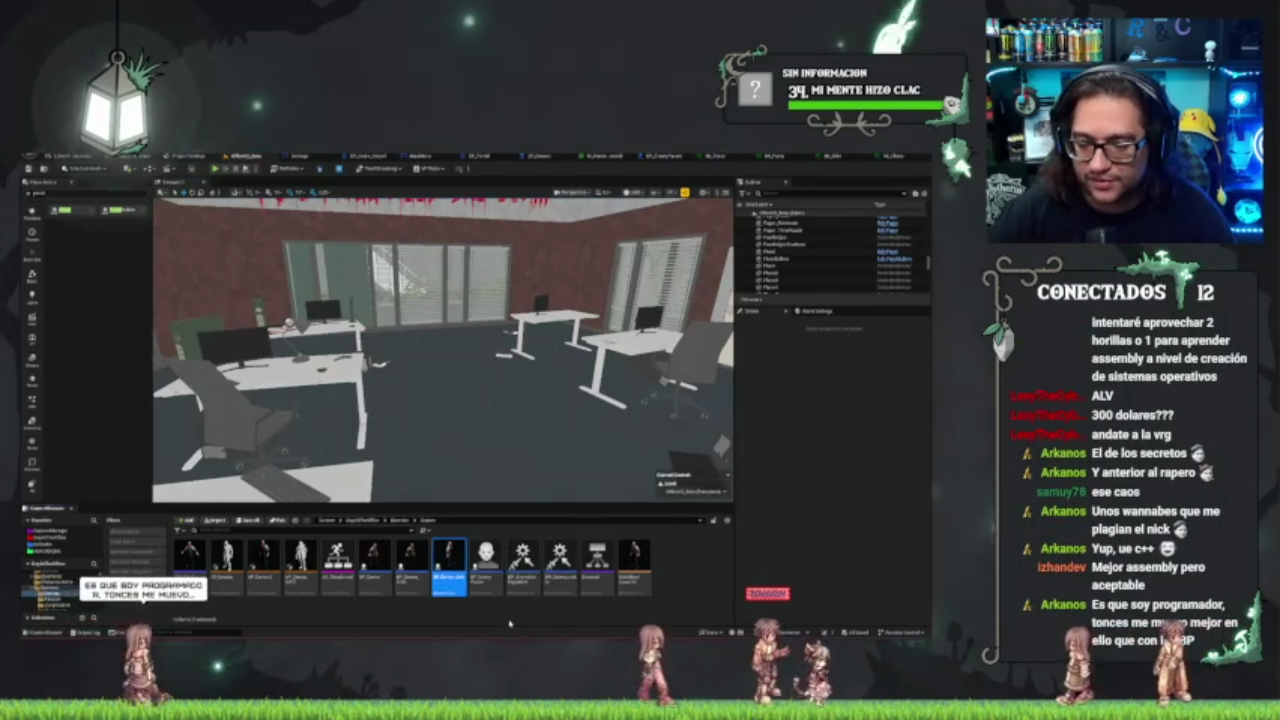
double_click(450, 558)
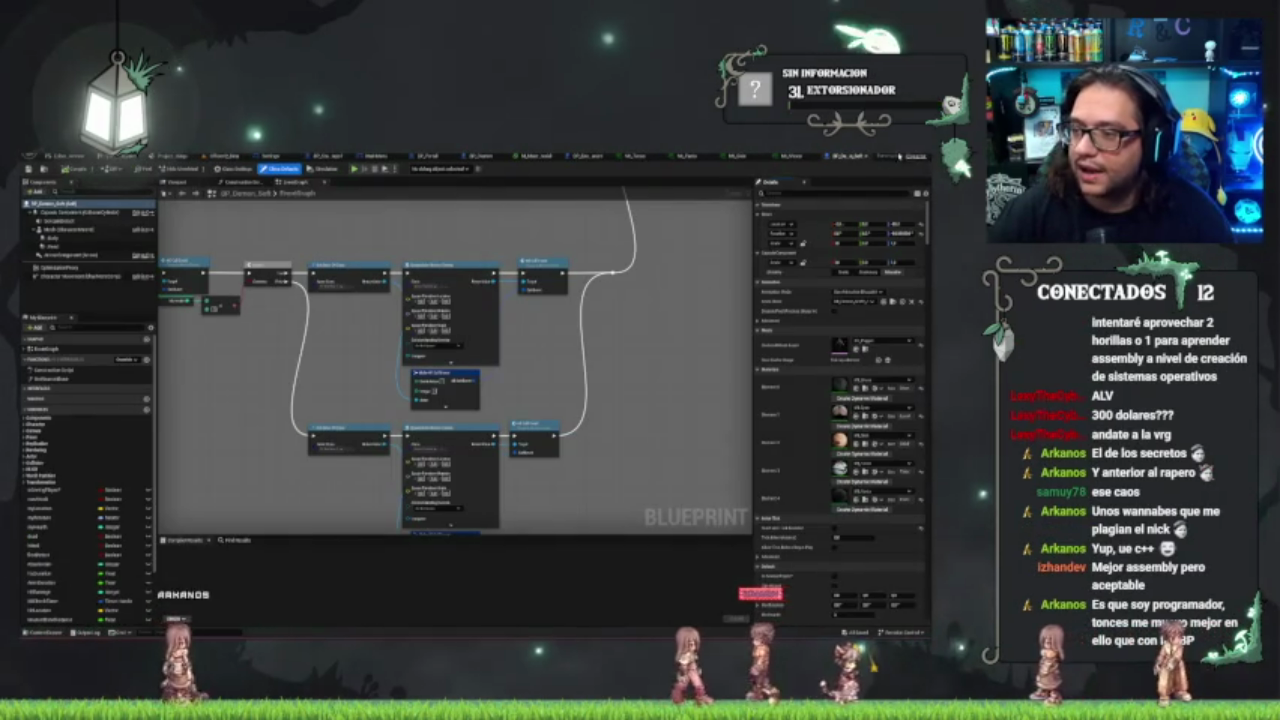